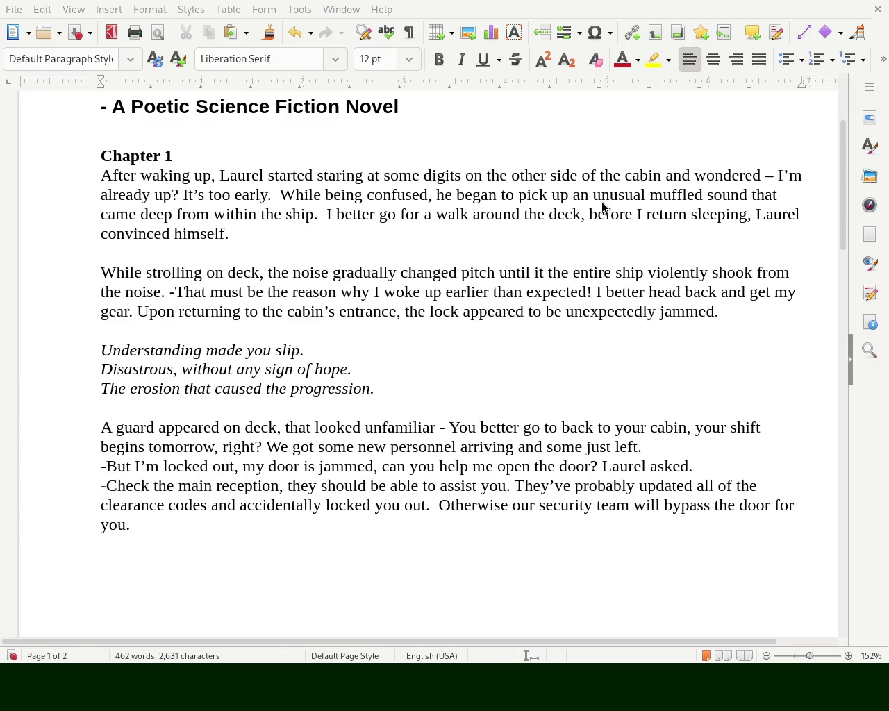
- Insert a space between the dash and 'That' on the line after 'the noise.'
click(579, 254)
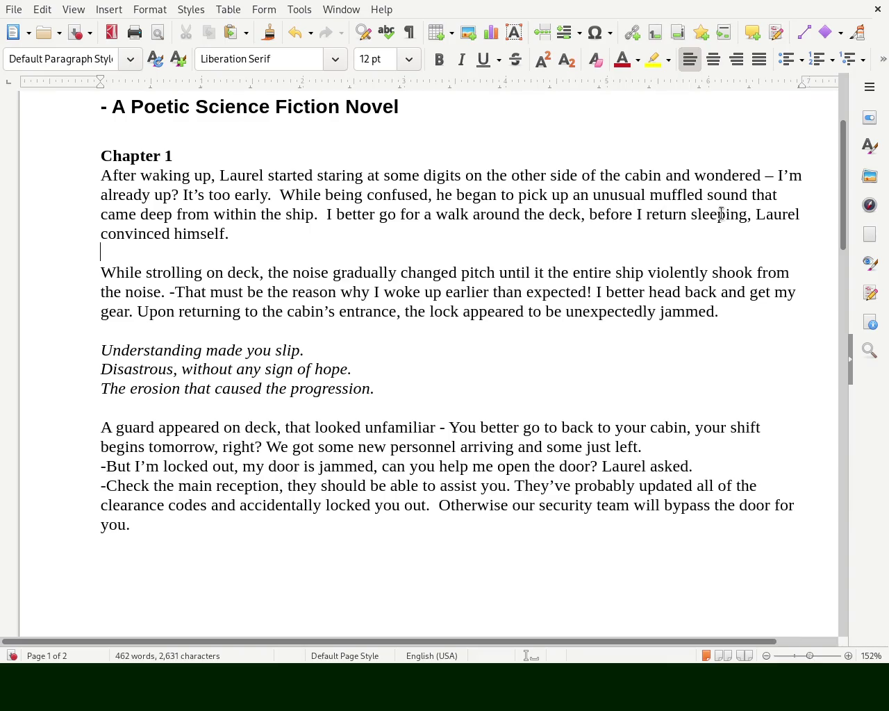
click(755, 215)
click(179, 293)
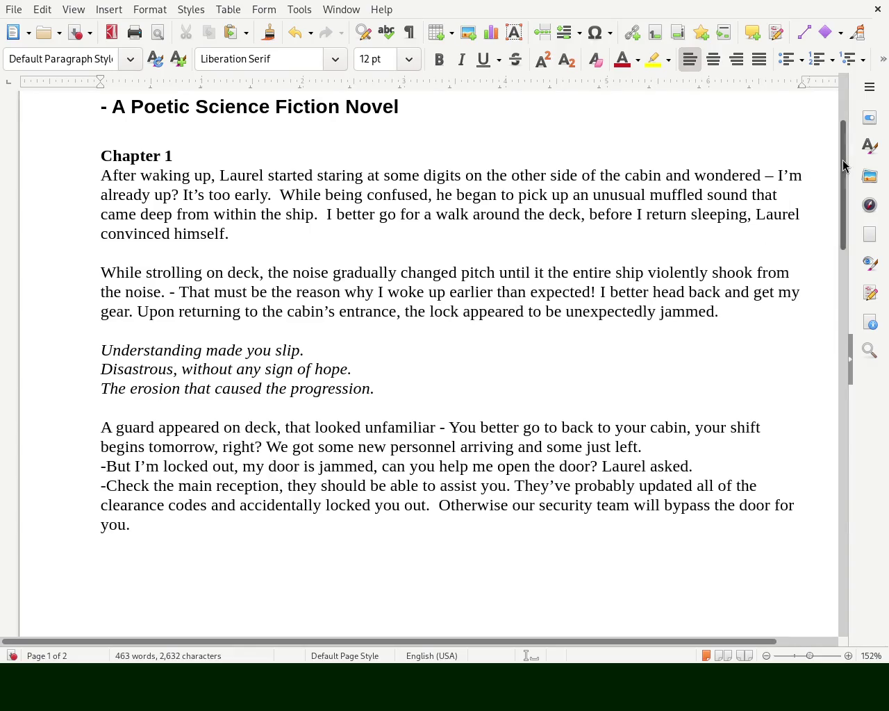
- Check the three-line italic poem by selecting its lines, then clear the selection
scroll(844, 166, down, 2)
scroll(844, 183, down, 1)
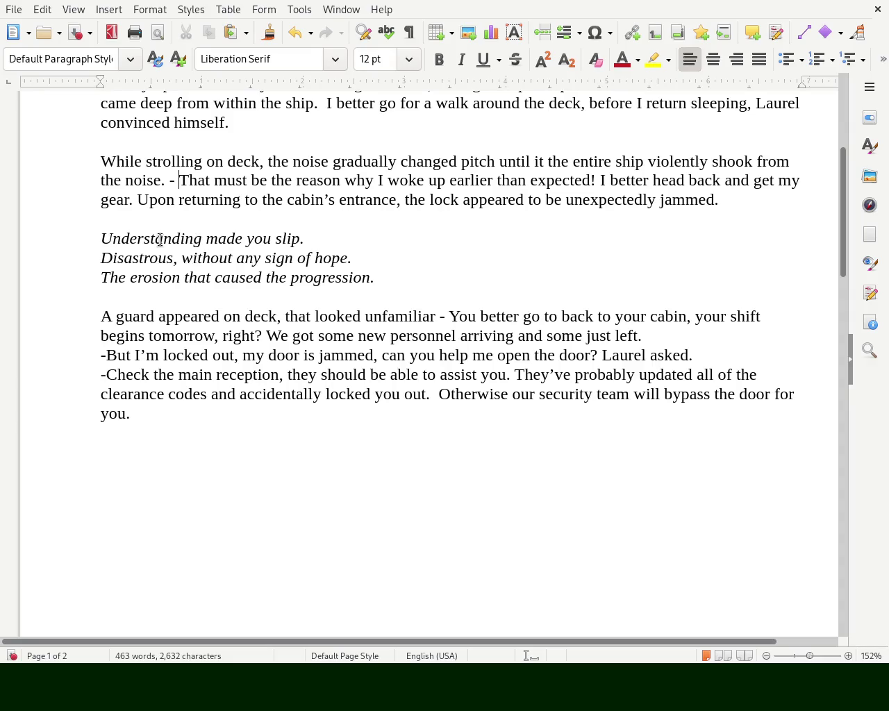
drag(158, 239, 382, 242)
drag(143, 258, 428, 268)
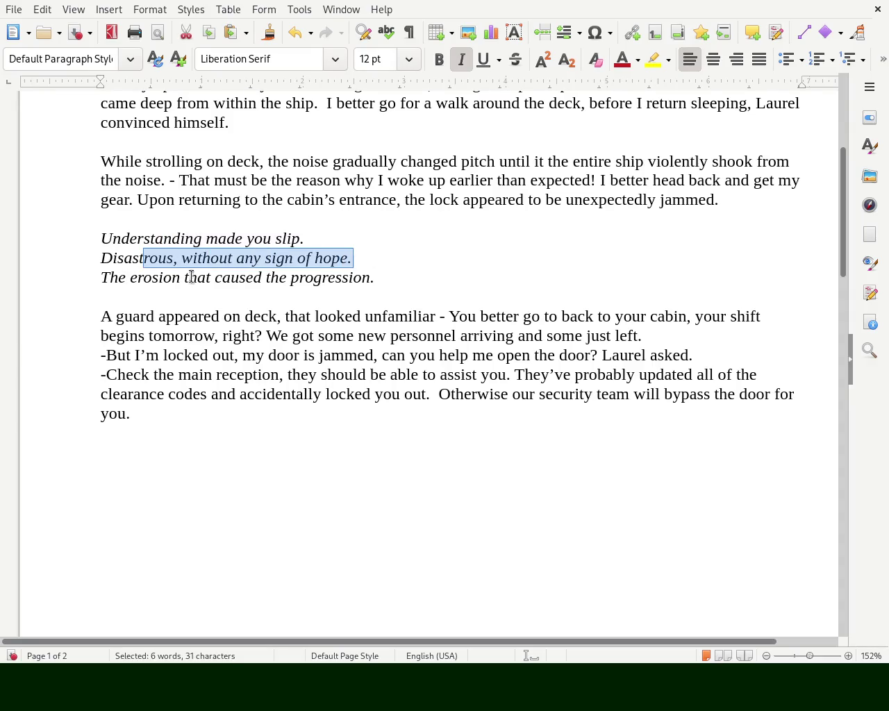
drag(134, 277, 496, 294)
click(532, 287)
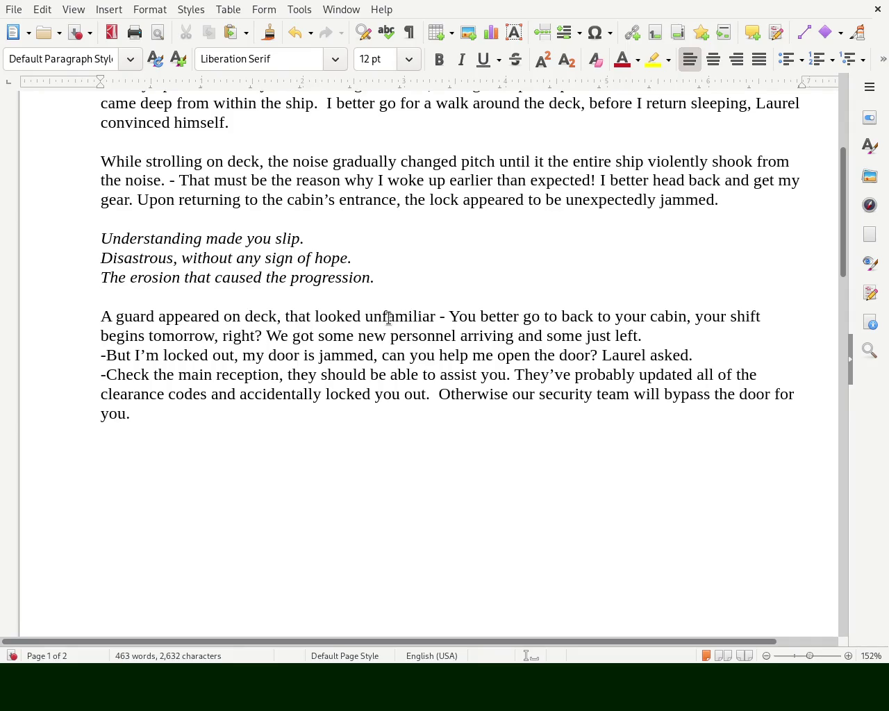
- Type 'somehow' before 'unfamiliar', then select the guard's opening words for rewriting
click(366, 316)
text(somehow)
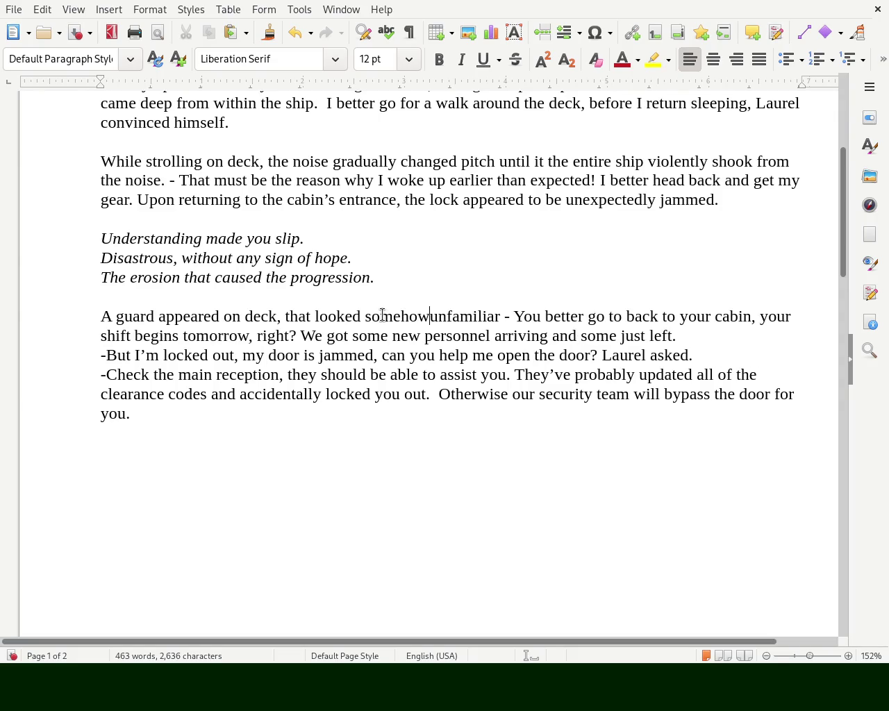
click(393, 405)
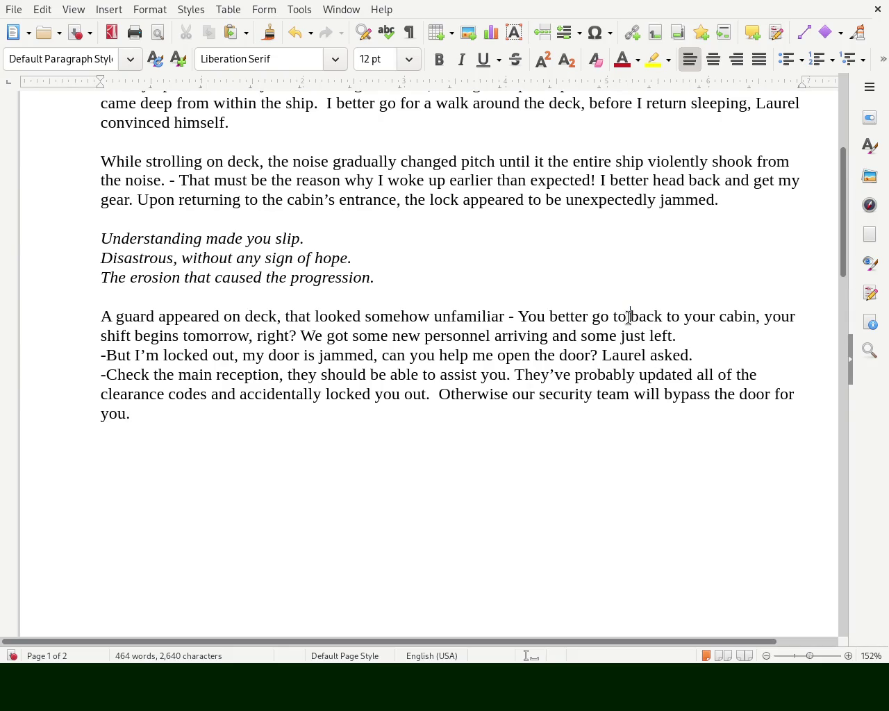
drag(629, 316, 591, 316)
click(594, 317)
drag(518, 317, 795, 319)
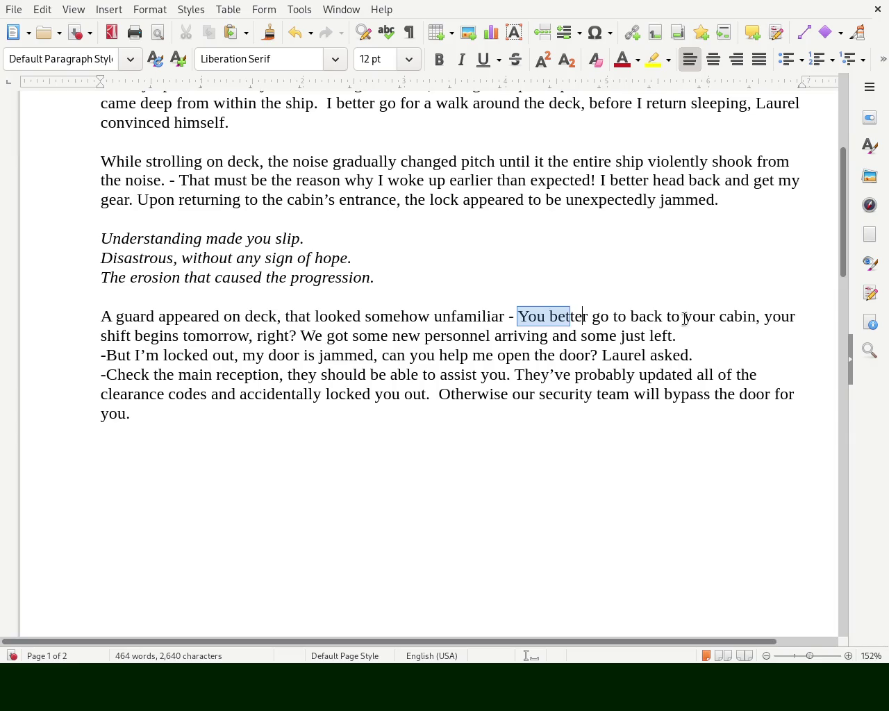
- Start the guard's line with 'Doesn't your', change 'begins' to 'begin', and add 'early'
text(Do shift)
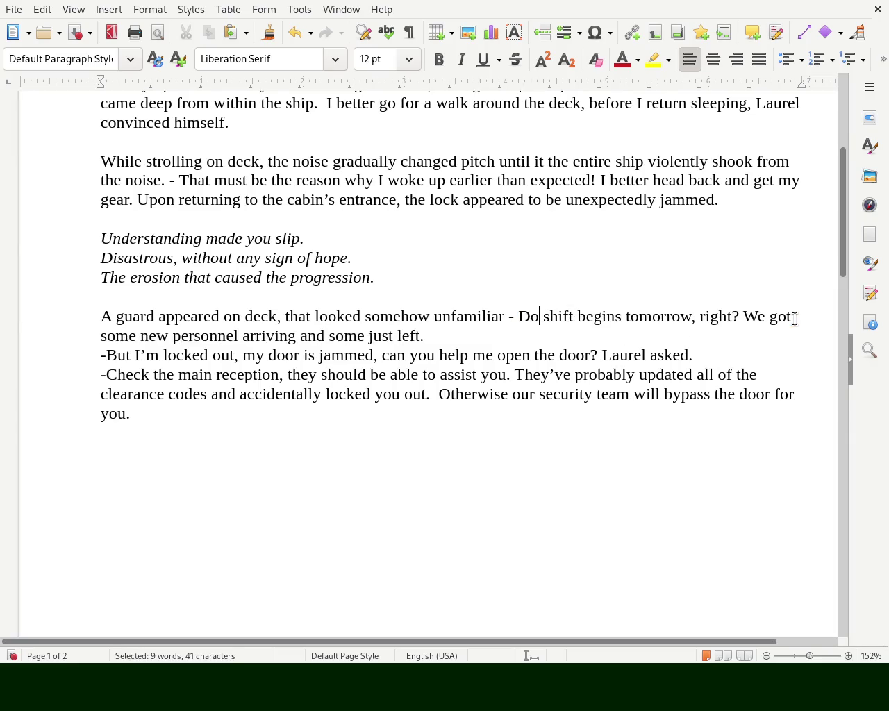
text(esn't)
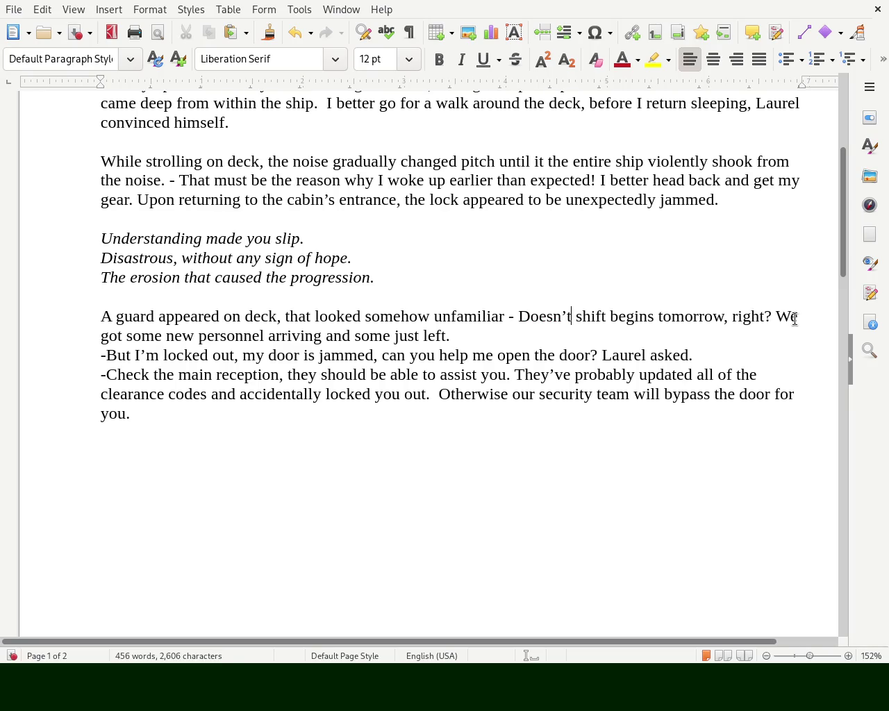
text( your)
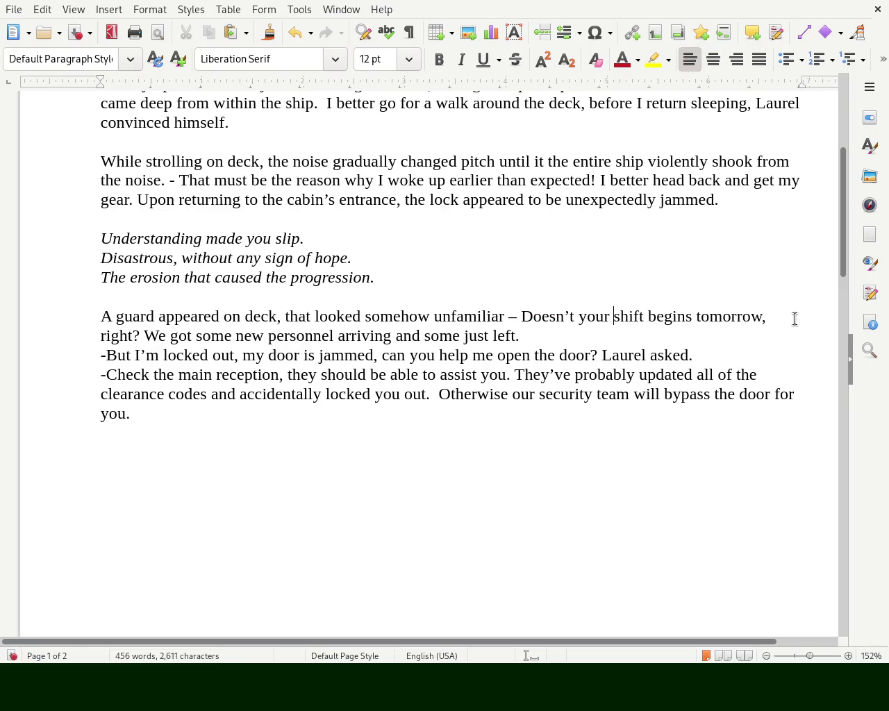
key(Delete)
key(Right)
key(Right)
key(Right)
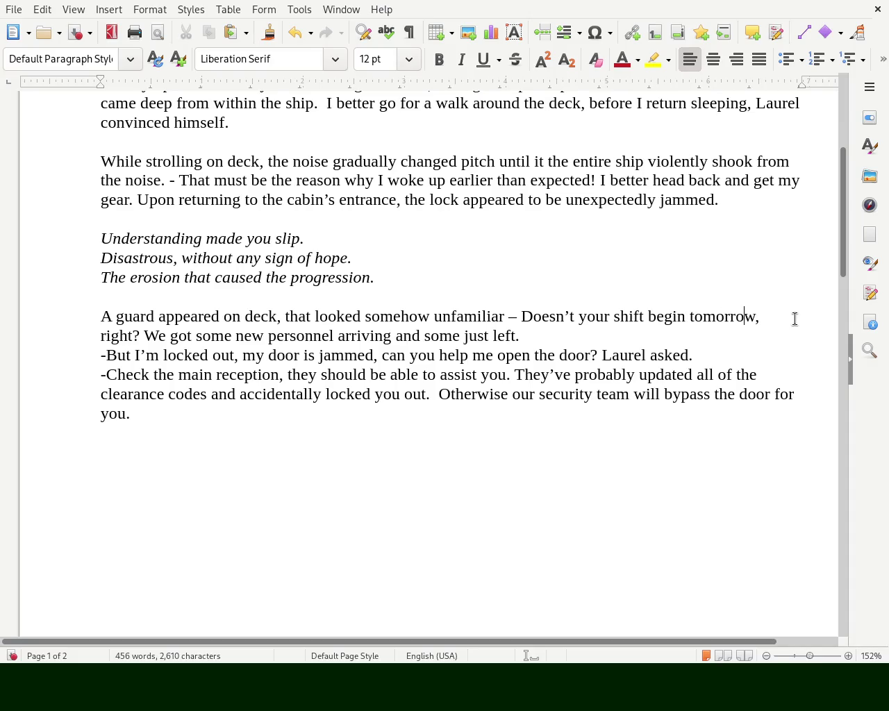
text(early)
key(Right)
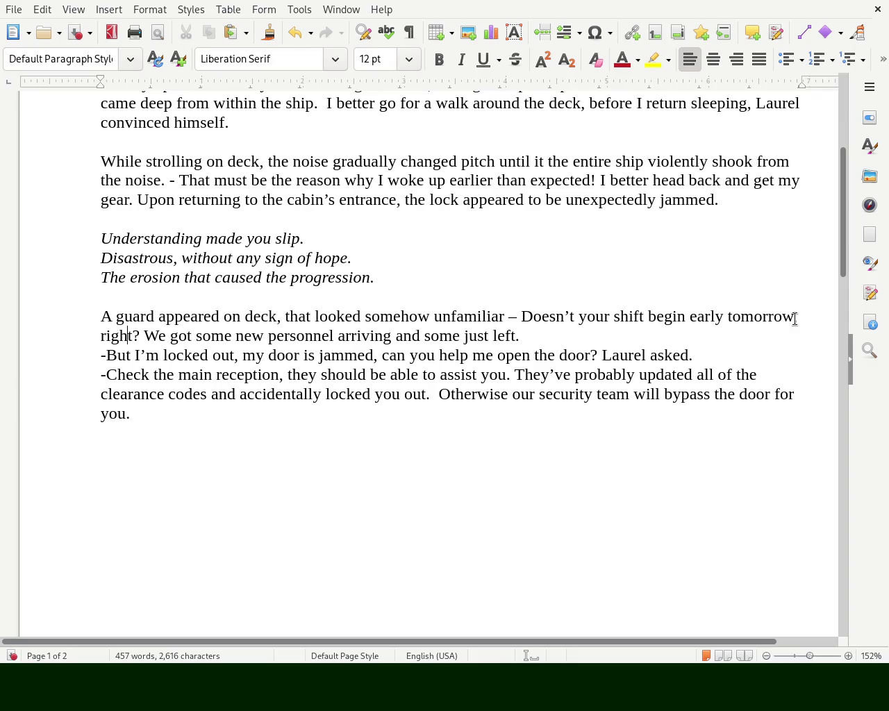
- Replace 'right?' after 'tomorrow' with '? You better get some sleep, we just'
key(BackSpace)
key(BackSpace)
key(BackSpace)
key(BackSpace)
key(BackSpace)
key(BackSpace)
key(BackSpace)
text(,? You better )
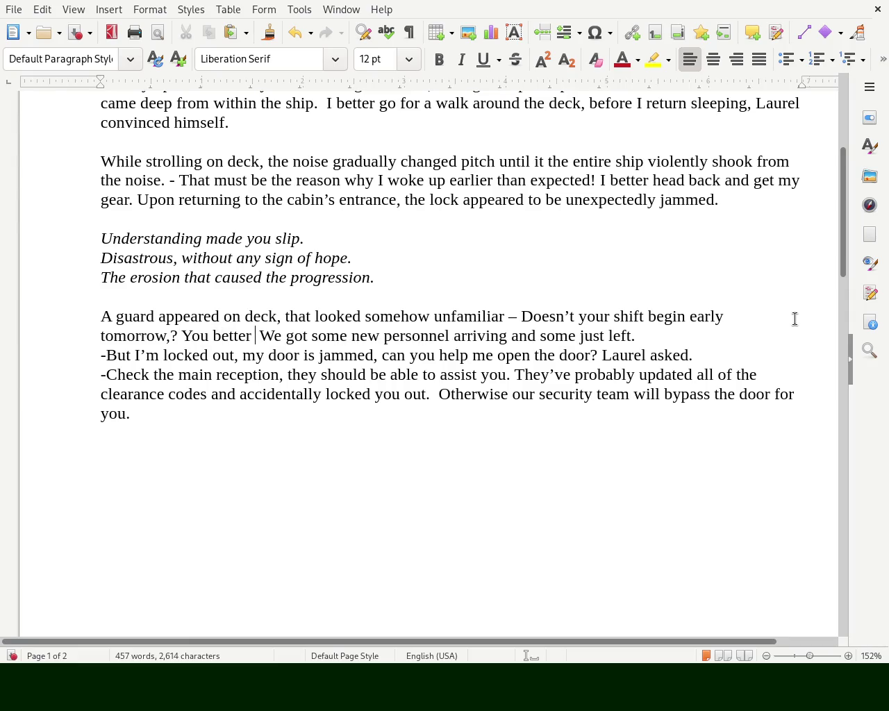
text(get some sleep, w)
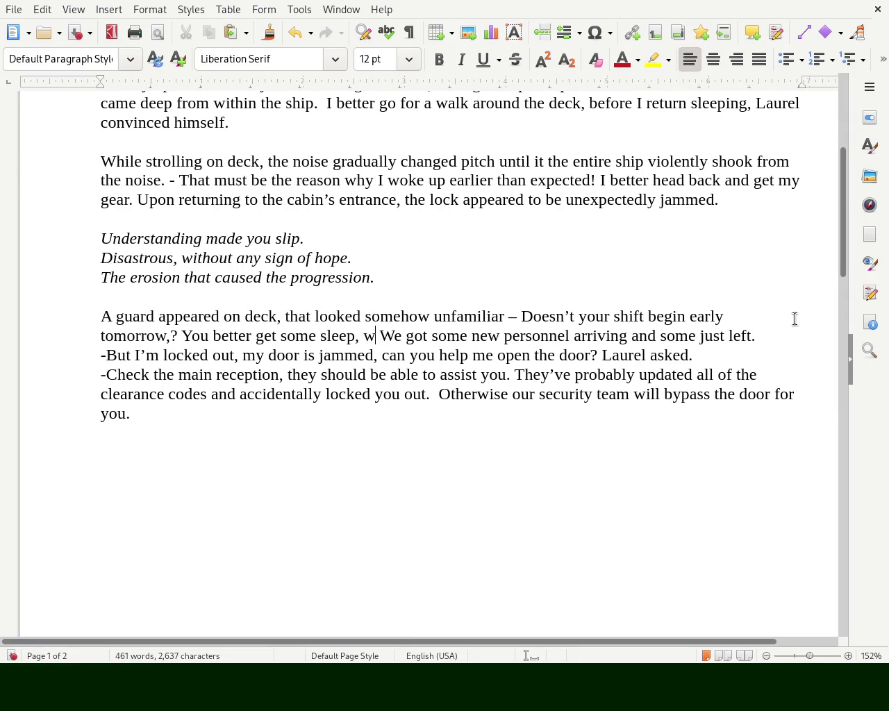
key(BackSpace)
key(BackSpace)
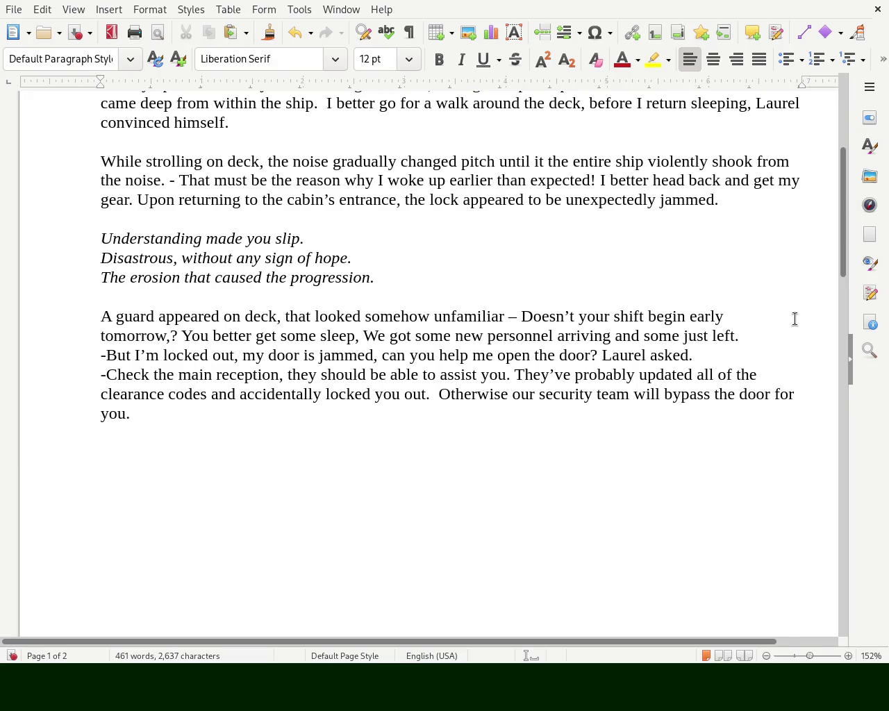
key(Delete)
text(we just)
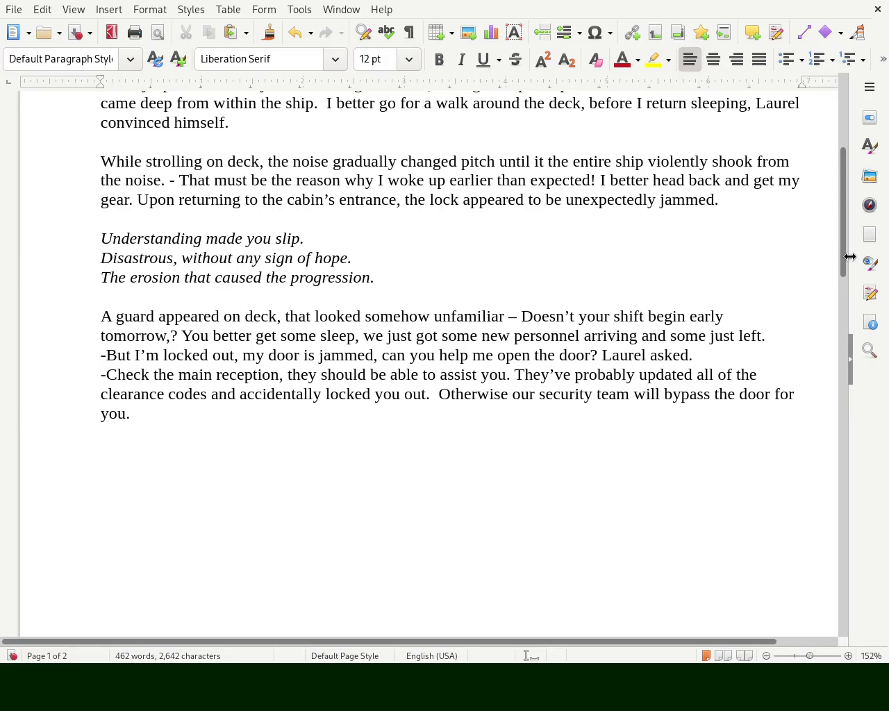
mouse_move(844, 264)
mouse_down()
mouse_move(852, 235)
mouse_move(864, 281)
mouse_move(861, 368)
mouse_move(875, 236)
mouse_move(842, 396)
mouse_up()
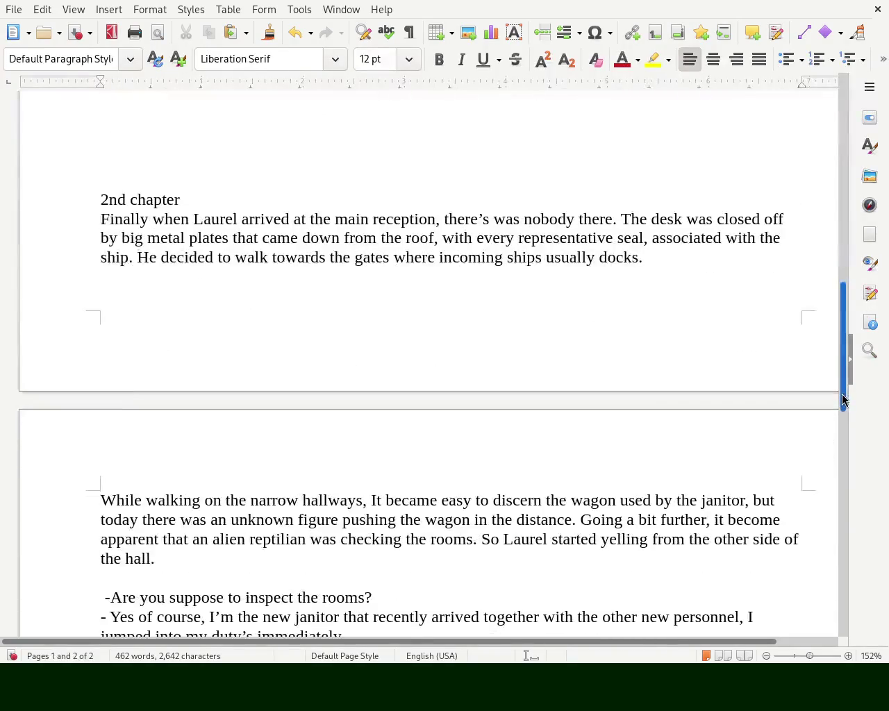
- Insert blank lines above the '2nd chapter' heading so it lands at the top of page 2
click(230, 216)
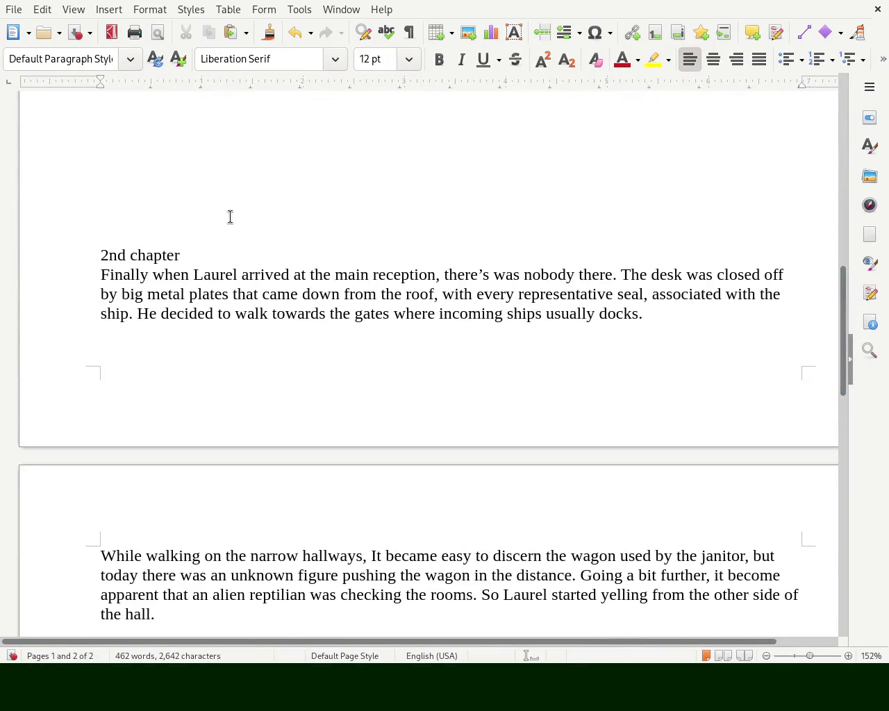
key(Up)
key(Up)
key(Up)
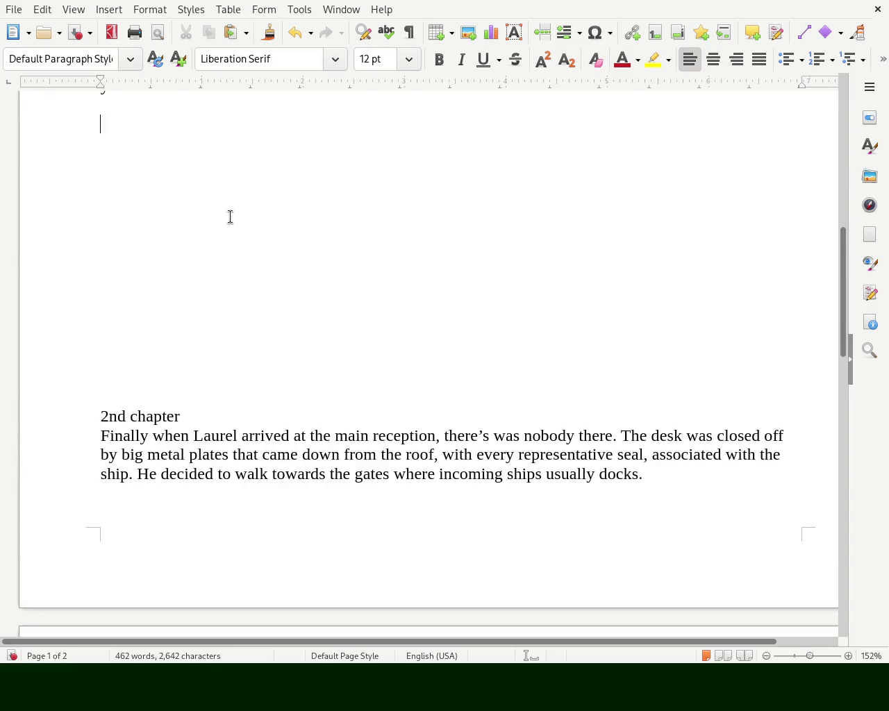
key(Up)
key(Up)
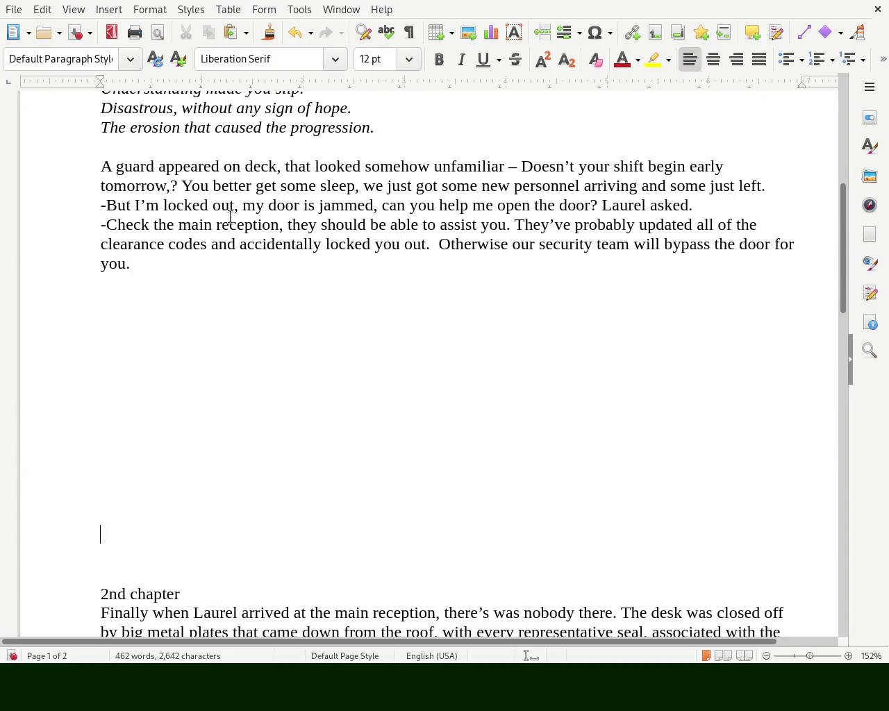
key(Return)
key(Return)
key(Return)
key(Return)
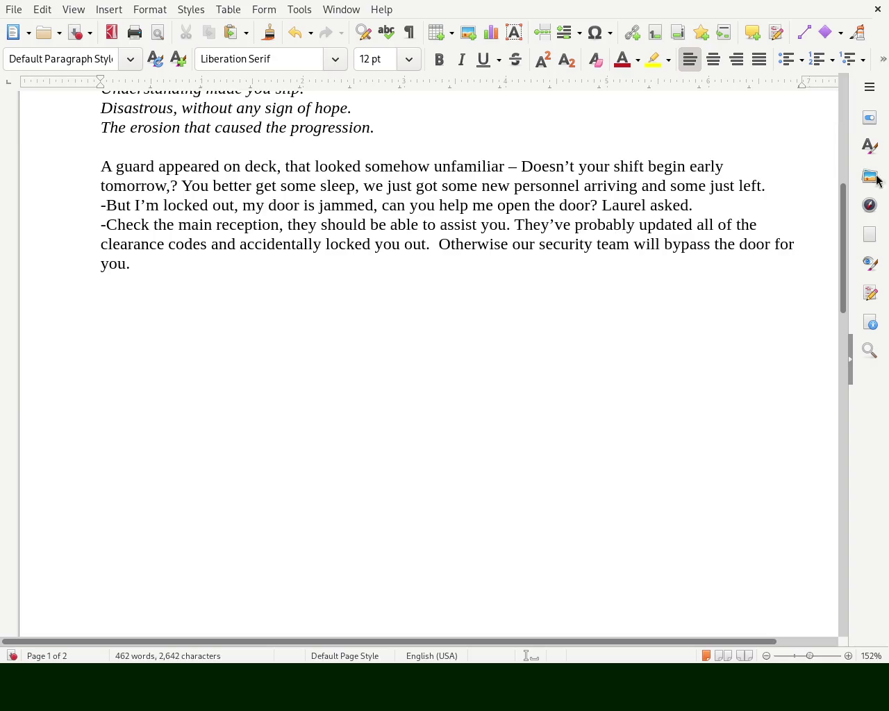
mouse_move(844, 278)
mouse_down()
mouse_move(841, 212)
mouse_move(772, 469)
mouse_up()
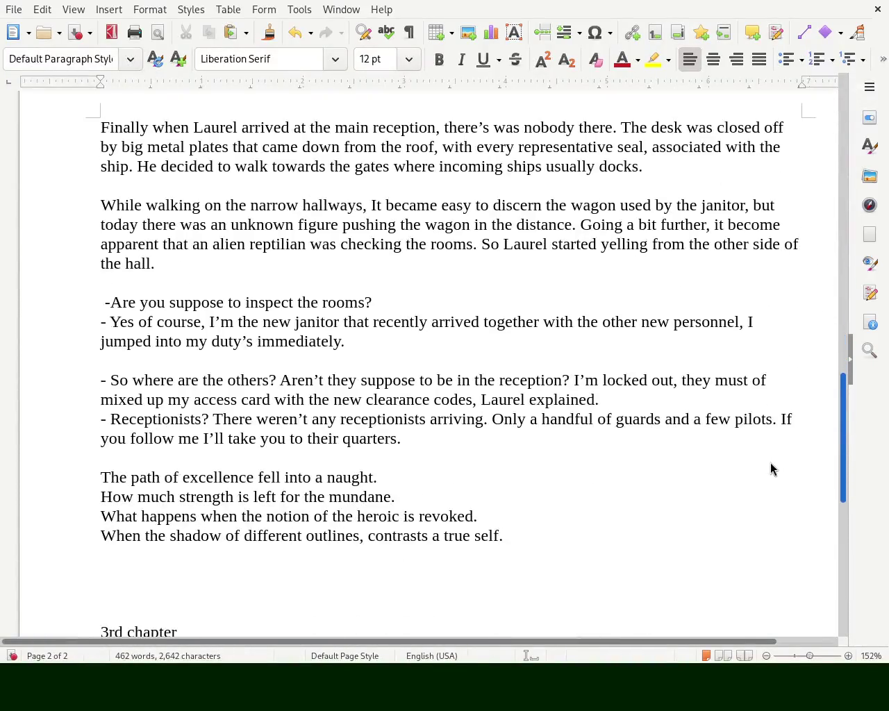
scroll(770, 479, down, 1)
scroll(770, 500, down, 4)
scroll(778, 472, up, 10)
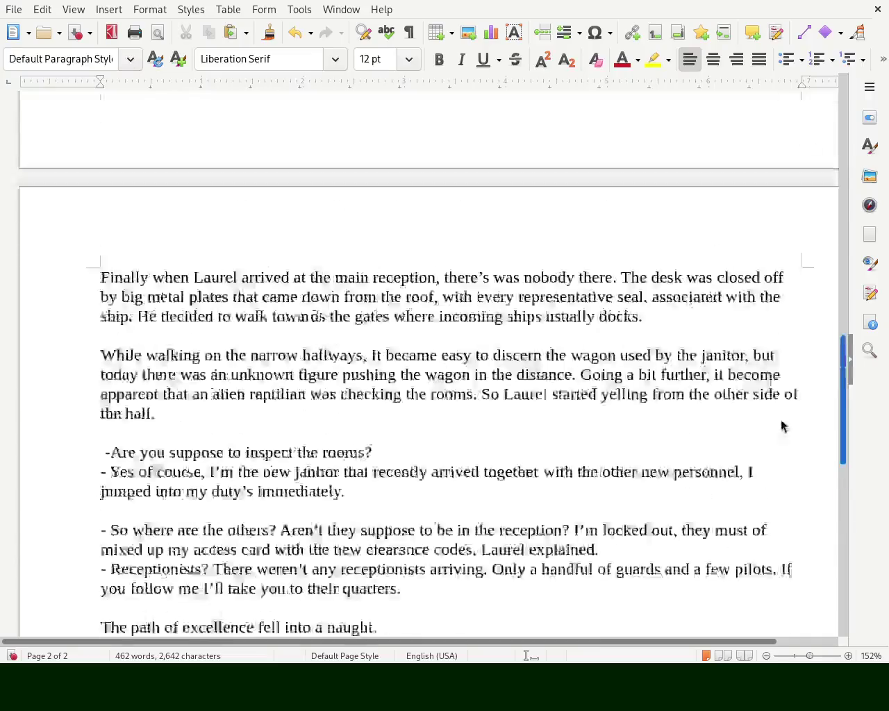
scroll(784, 410, up, 4)
key(Return)
key(Return)
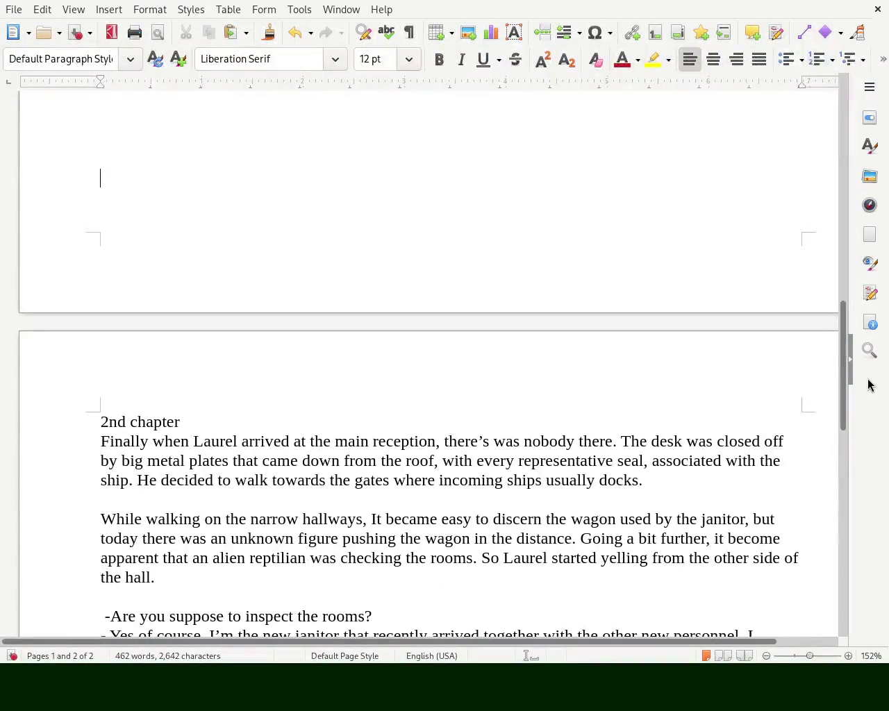
drag(187, 419, 20, 416)
- Retitle the heading 'Chapter 2' and make it bold
text(Chatper 2)
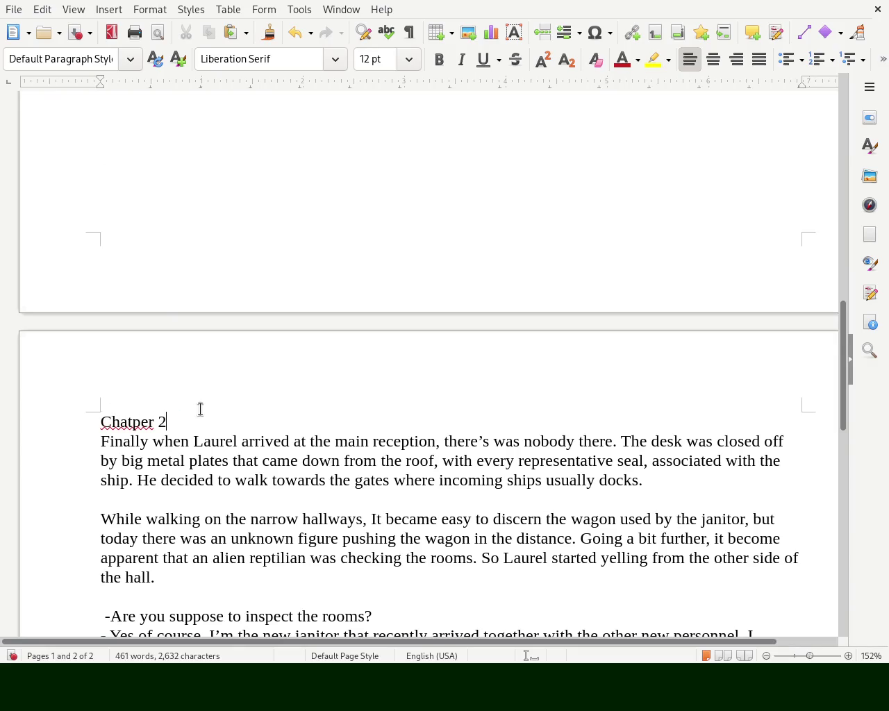
key(BackSpace)
key(BackSpace)
key(BackSpace)
key(BackSpace)
key(BackSpace)
key(BackSpace)
text(pter 2)
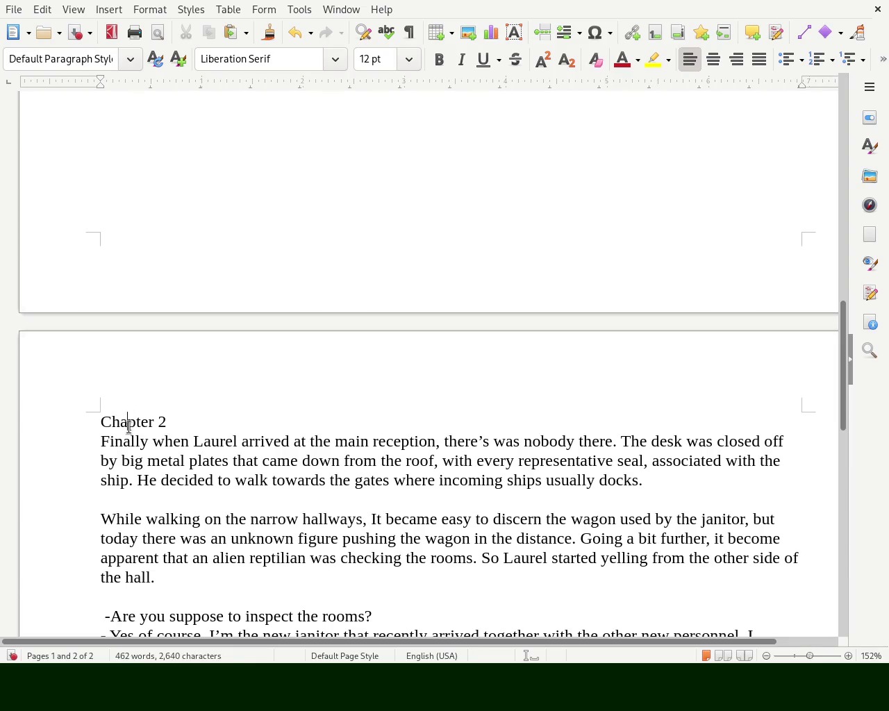
triple_click(129, 422)
click(440, 59)
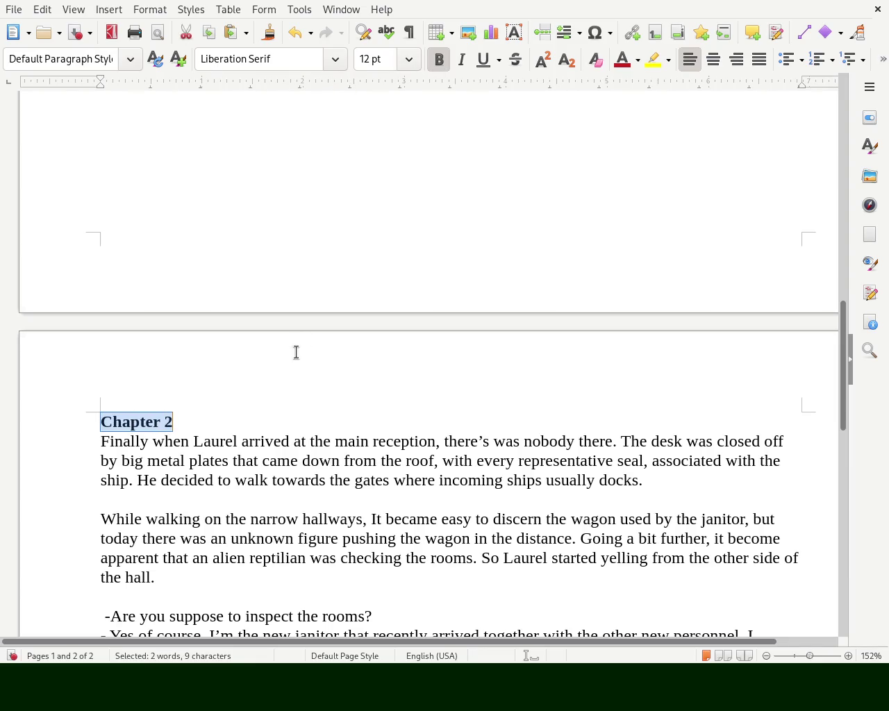
click(296, 351)
- Remove the stray s so the first paragraph reads 'there was nobody'
click(288, 443)
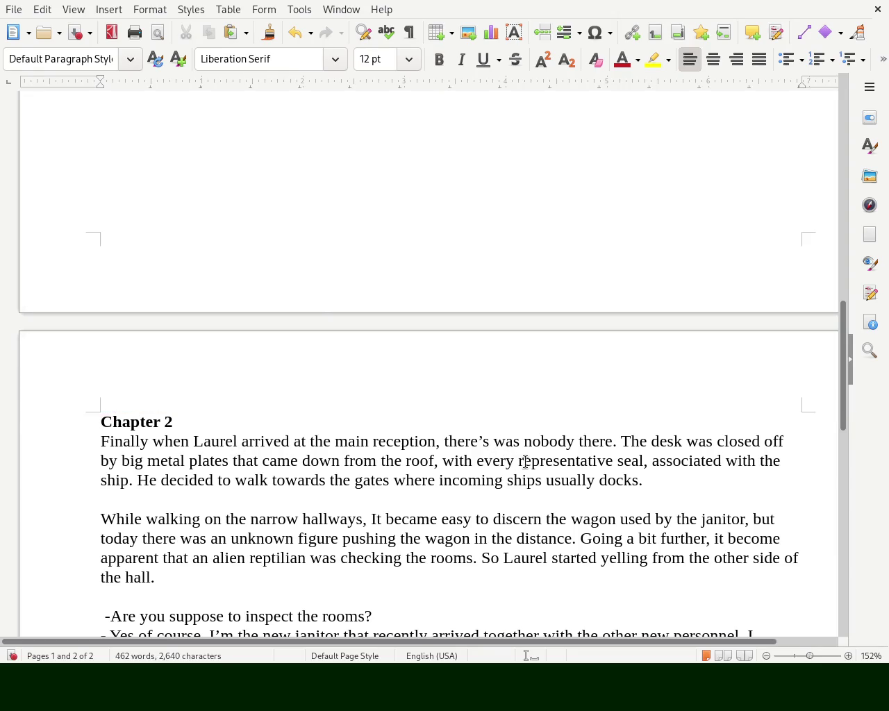
click(482, 441)
key(Delete)
key(Delete)
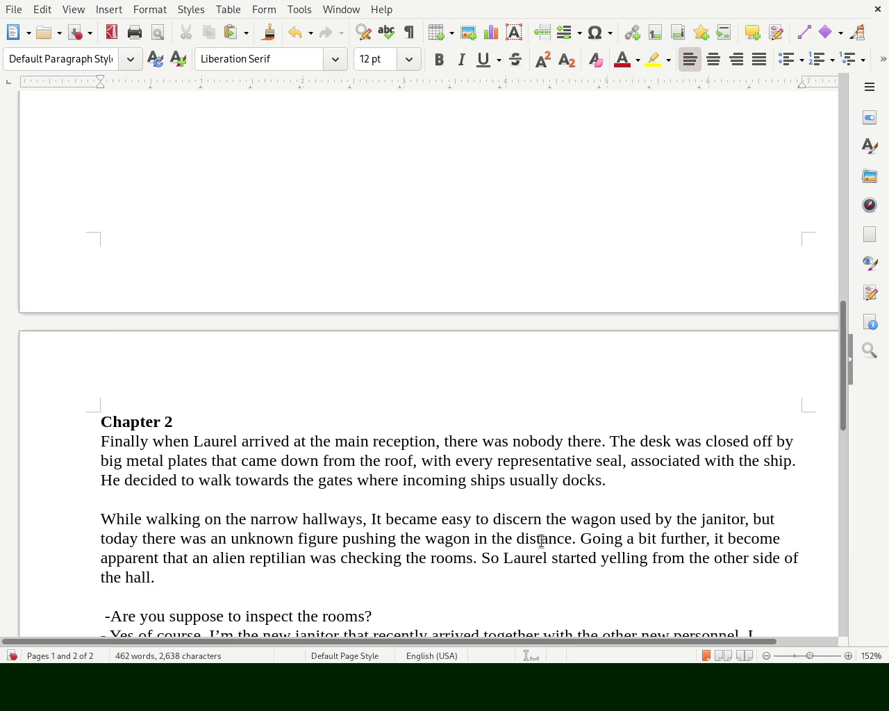
click(583, 442)
- Replace 'today' in the second paragraph with 'this time,'
double_click(582, 442)
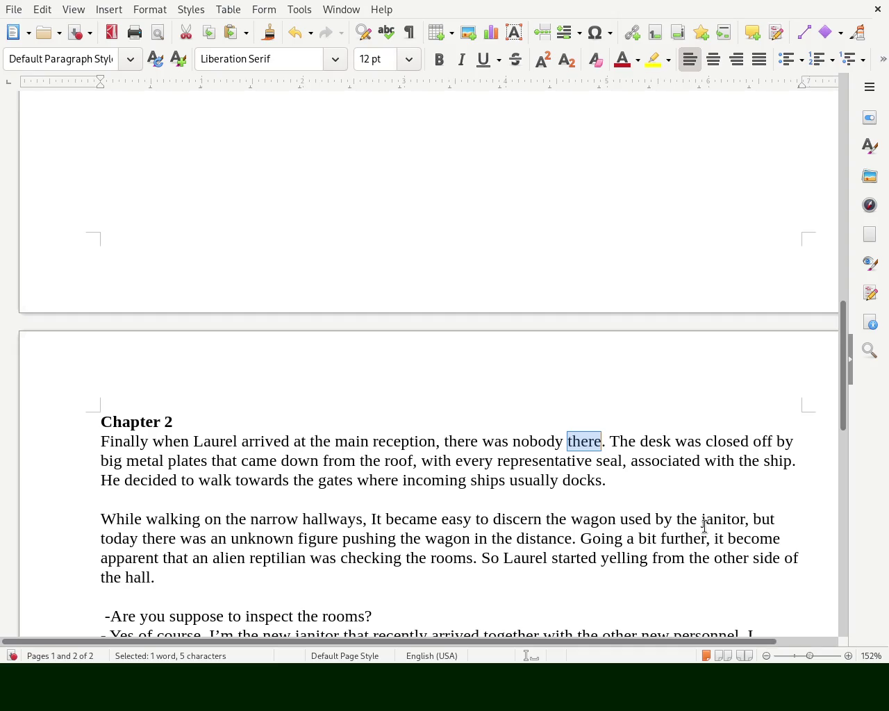
drag(845, 332, 849, 406)
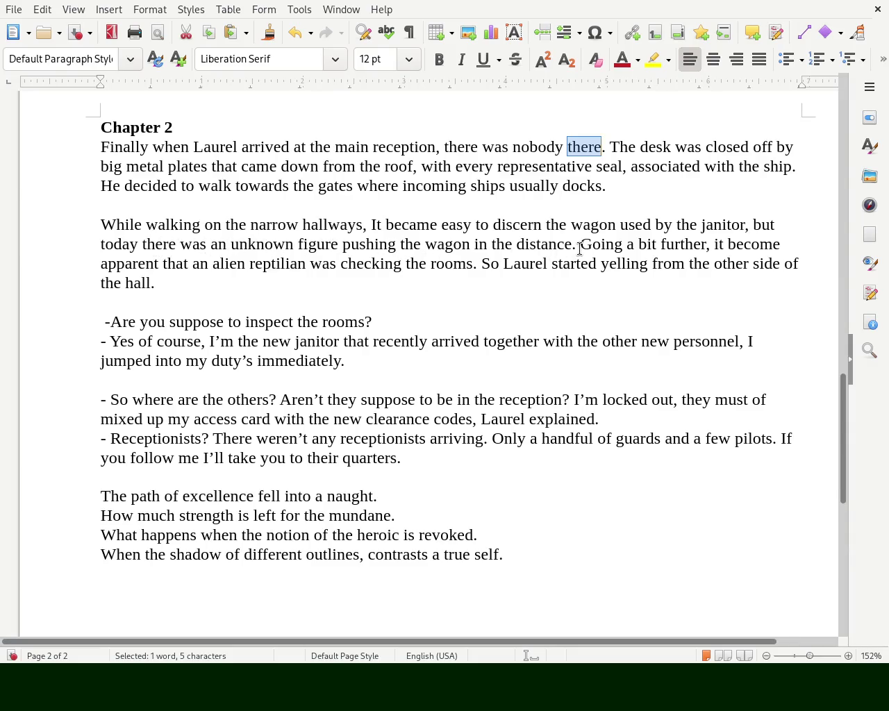
double_click(103, 244)
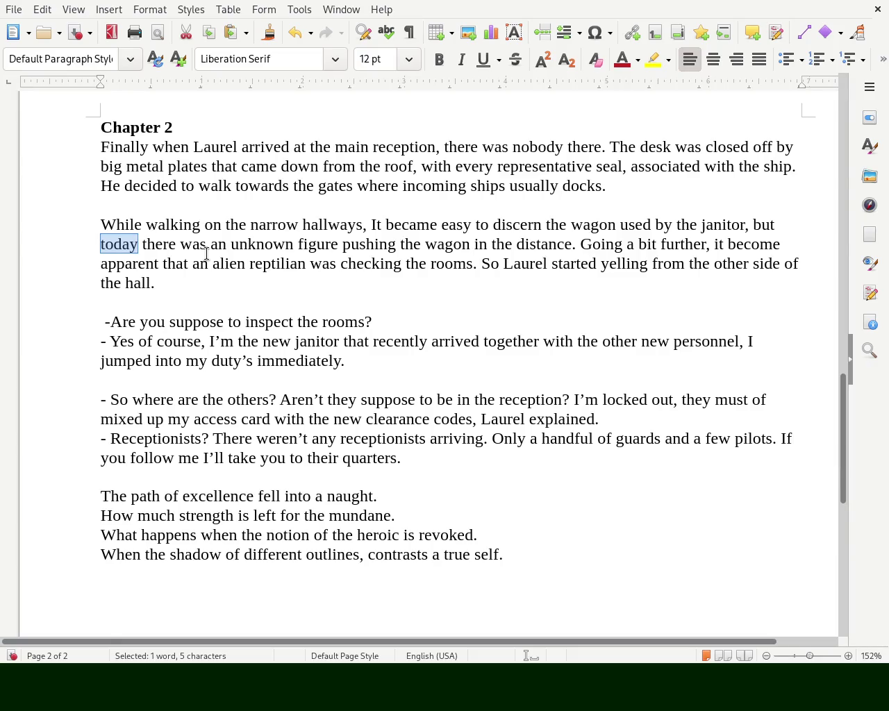
text(this time,)
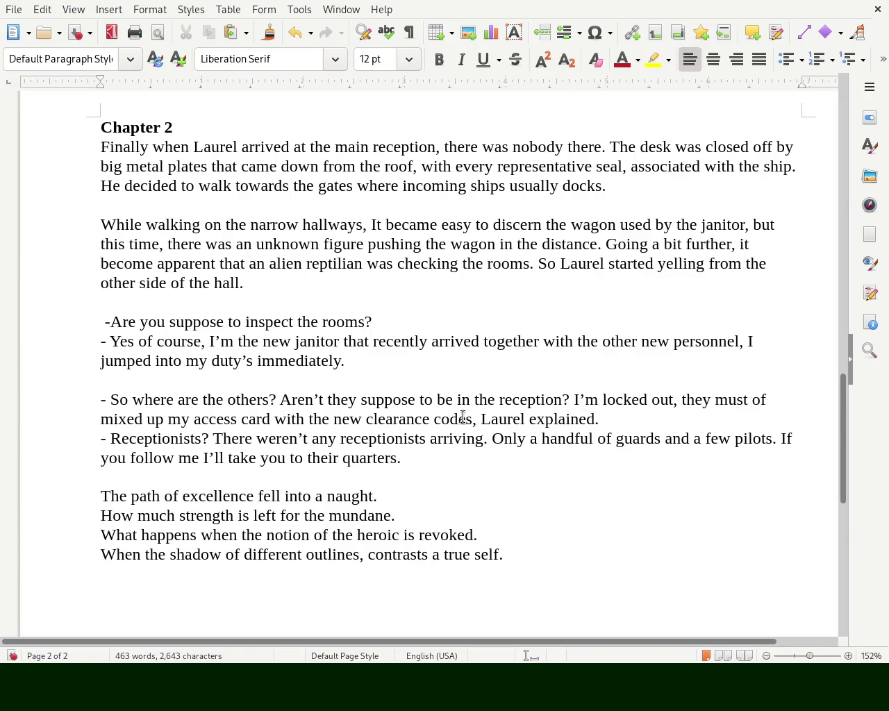
- Join the sentences to read 'arriving, only a handful of guards and a few pilots'
drag(528, 419, 635, 415)
click(635, 415)
click(491, 440)
key(BackSpace)
text(,)
key(Right)
key(Delete)
text(o)
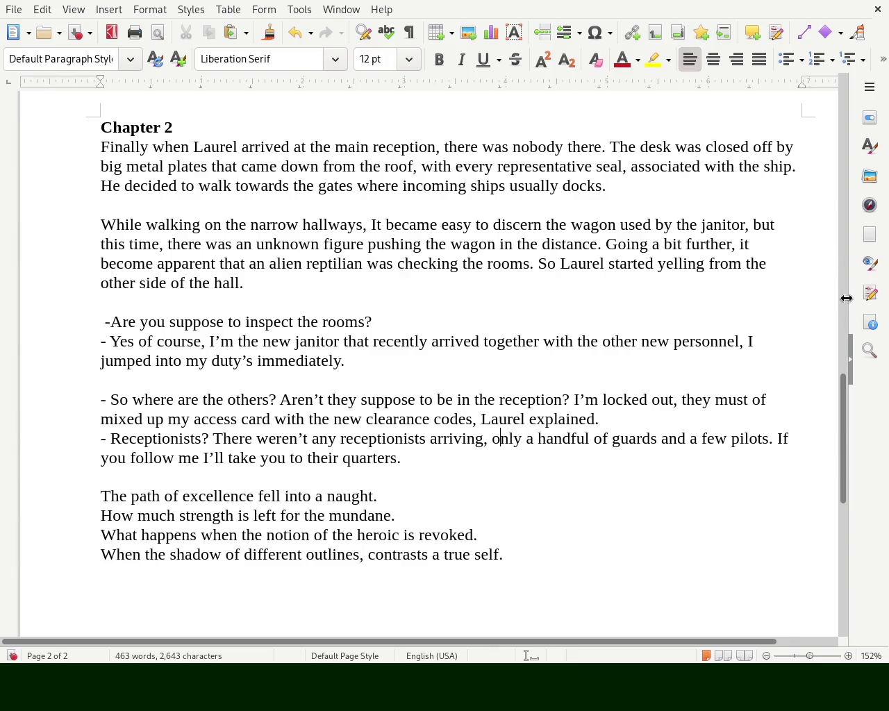
drag(841, 416, 843, 451)
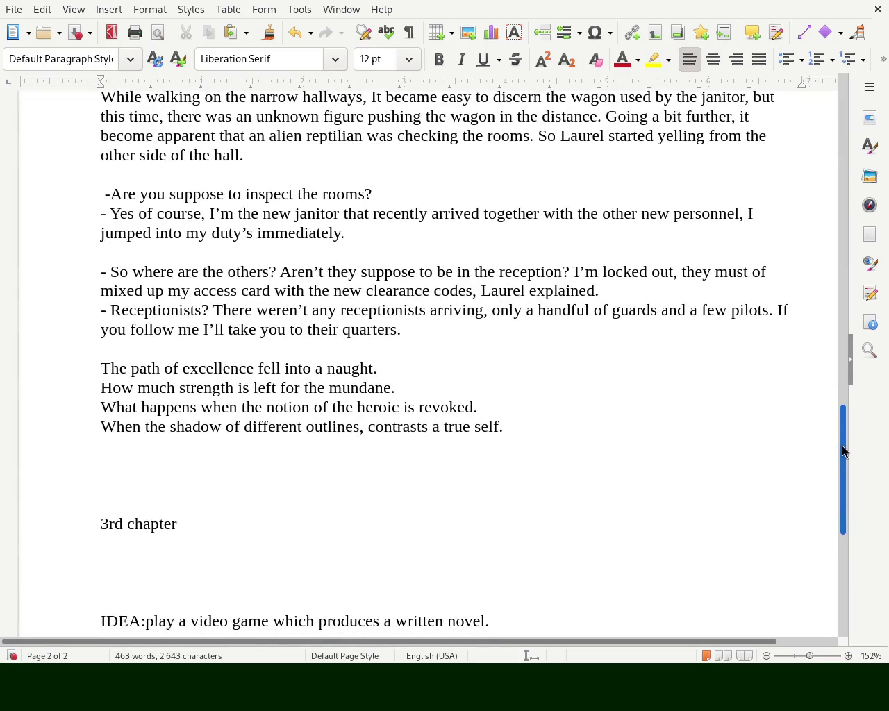
- Add a comma after 'you follow me' and make the four-line stanza italic
click(202, 330)
text(,)
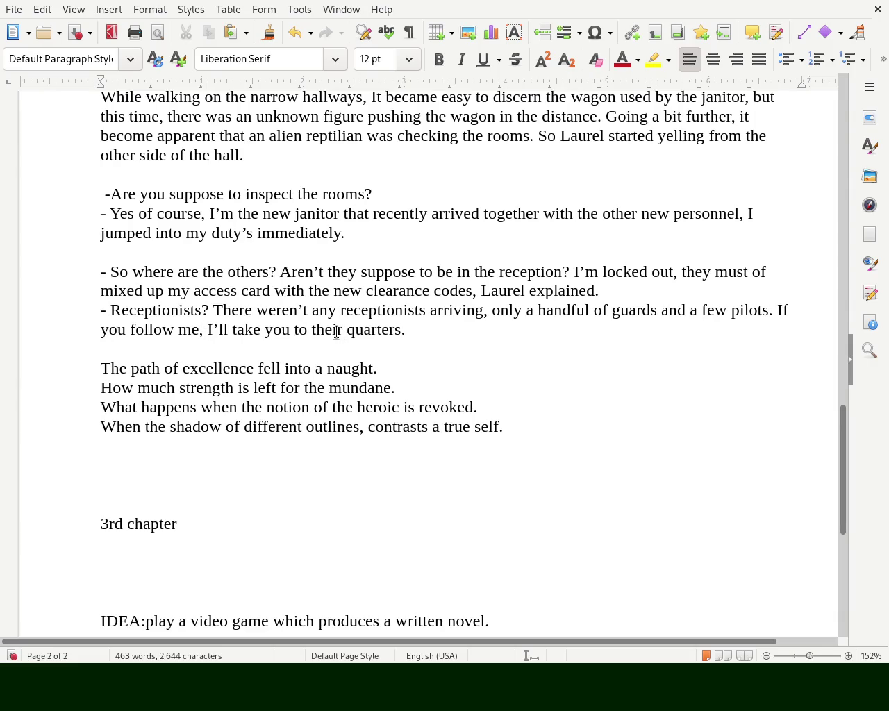
mouse_move(521, 421)
mouse_down()
mouse_move(23, 377)
mouse_move(15, 351)
mouse_move(14, 365)
mouse_up()
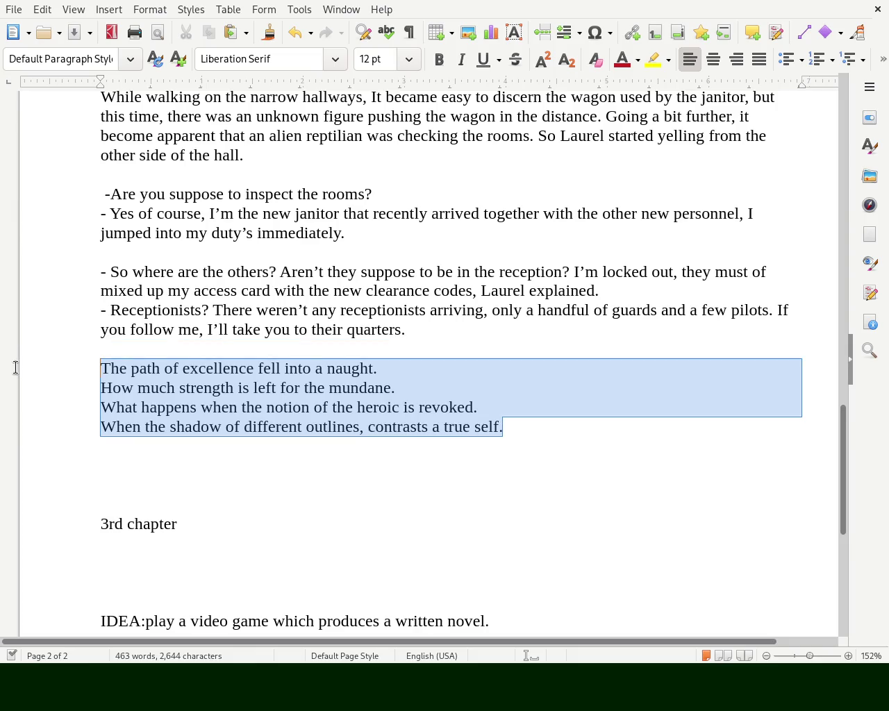
click(462, 60)
- Add blank lines above the '3rd chapter' heading
click(448, 439)
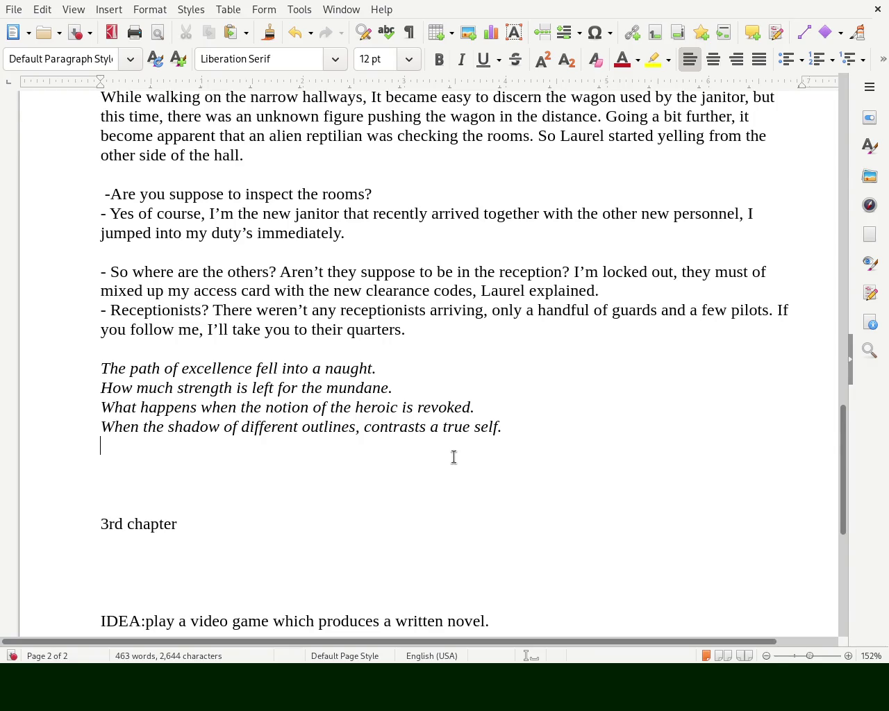
click(235, 513)
key(Return)
key(Return)
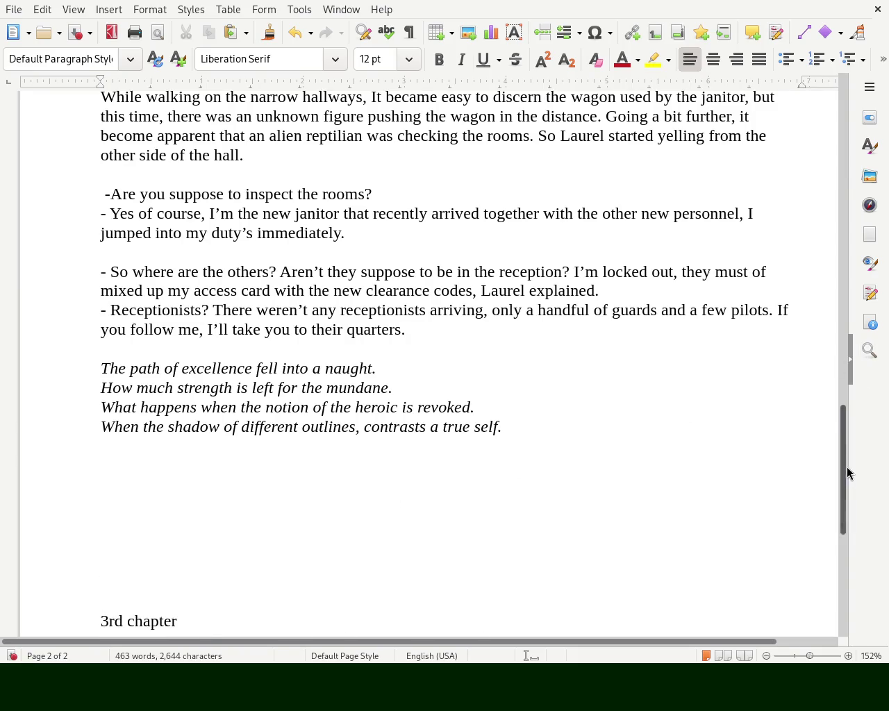
- Add more blank lines so '3rd chapter' moves to the top of page 3
drag(846, 467, 843, 525)
key(Return)
key(Return)
key(Return)
key(Return)
key(Return)
key(Return)
key(Return)
key(Return)
key(Return)
key(Return)
key(Return)
key(Return)
key(Return)
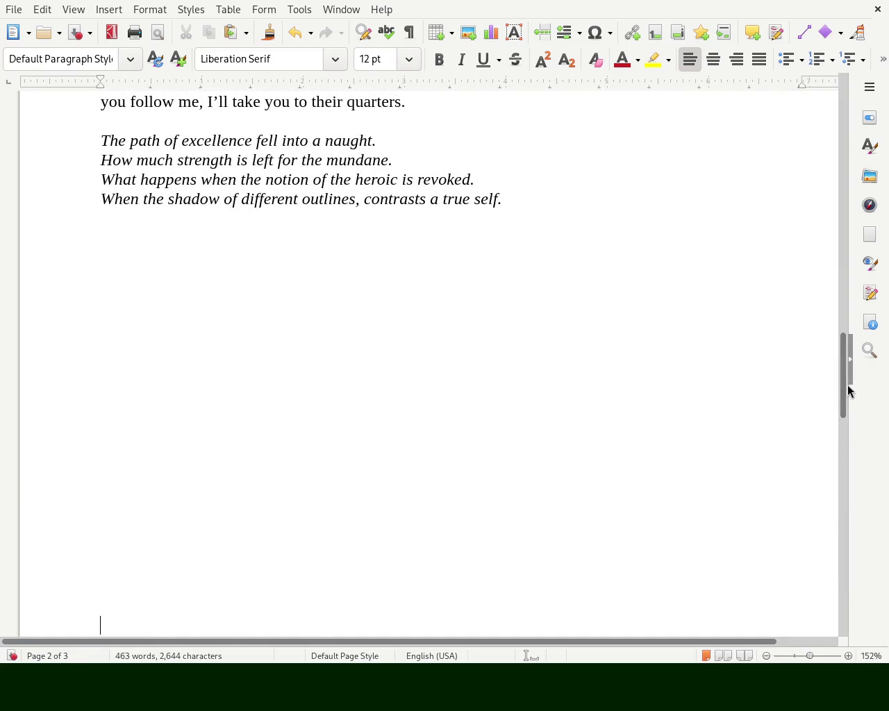
drag(848, 391, 843, 445)
key(Return)
key(Return)
key(Return)
key(Return)
- Retitle the heading 'Chapter 3', tidy the blank line below it, and save
drag(203, 511, 73, 501)
text(Chapter)
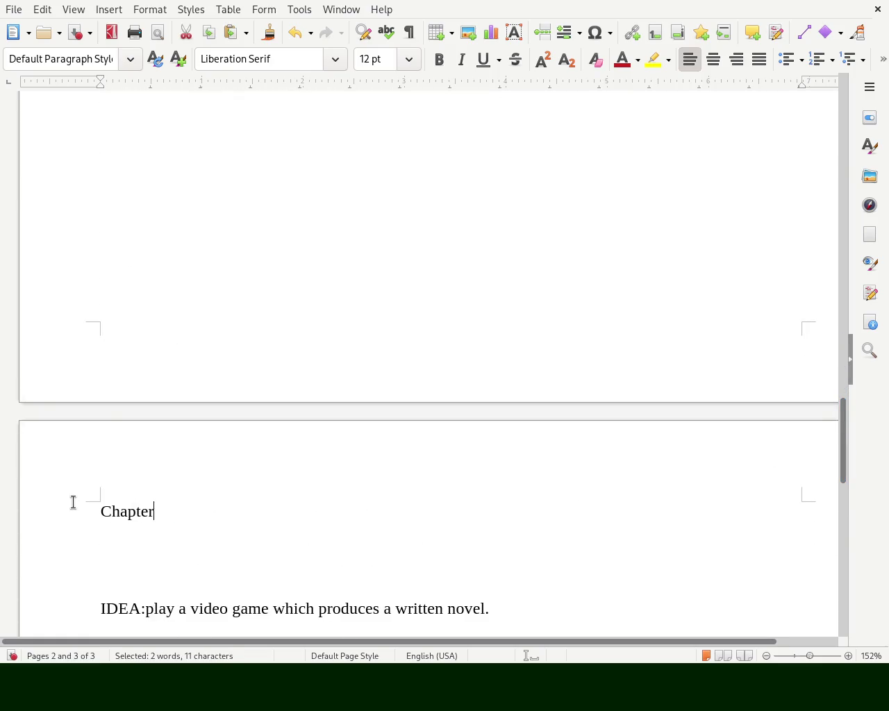
text( 3)
key(Return)
key(Delete)
key(Delete)
key(Delete)
key(Delete)
key(ctrl+s)
drag(844, 465, 850, 325)
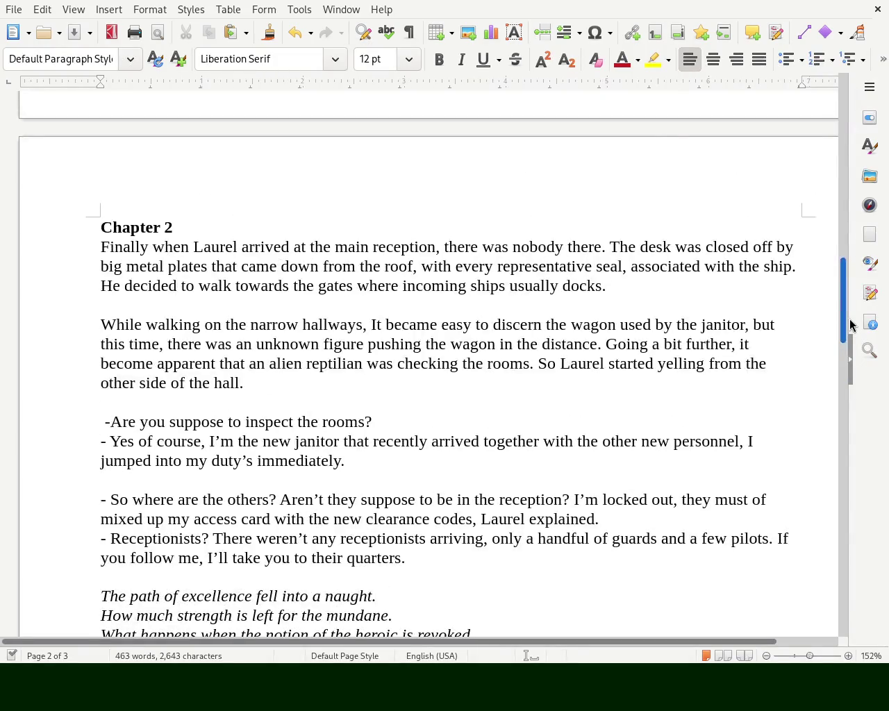
- Add the word 'Game' to the end of the title-page subtitle
drag(850, 325, 869, 137)
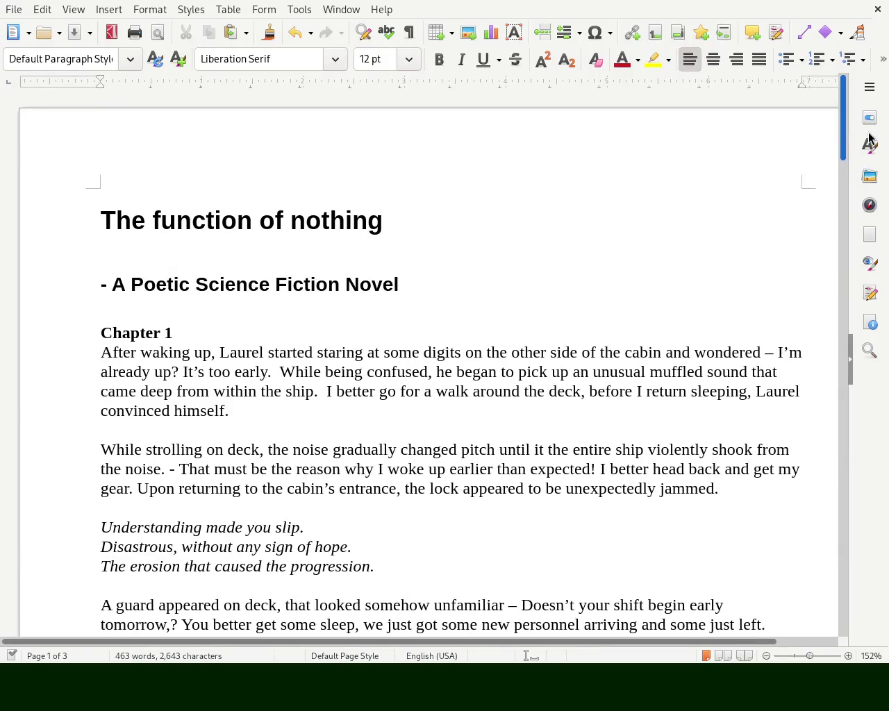
click(412, 281)
text(GAME)
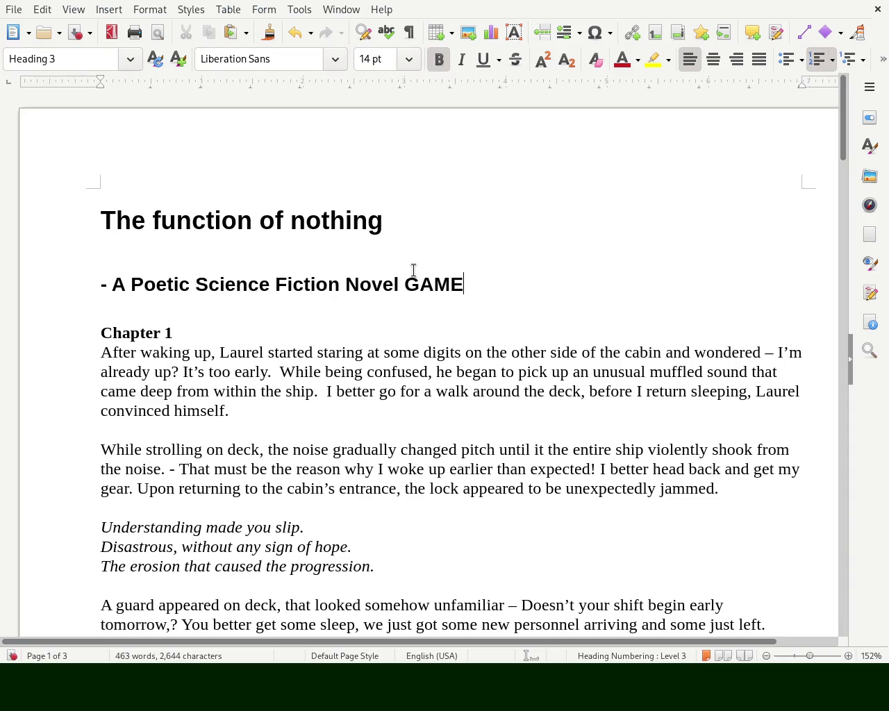
key(BackSpace)
key(BackSpace)
key(BackSpace)
key(BackSpace)
text(g)
text(ame)
- Lowercase 'Novel' and 'Poetic' in the subtitle
key(BackSpace)
key(BackSpace)
key(BackSpace)
key(BackSpace)
text(Game)
click(359, 281)
key(BackSpace)
text(n)
key(Left)
key(Left)
key(Left)
key(Left)
key(Left)
key(Left)
key(Left)
key(Left)
key(Left)
key(Right)
key(BackSpace)
text(p)
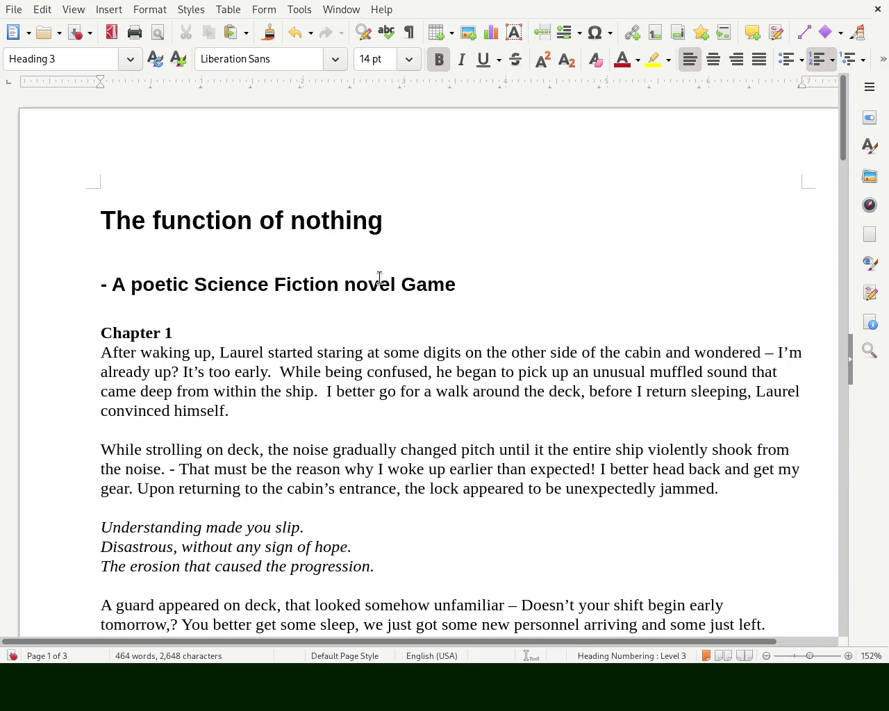
- Change 'Game' to 'video game' and save the document
click(414, 282)
key(BackSpace)
text(video ga)
key(BackSpace)
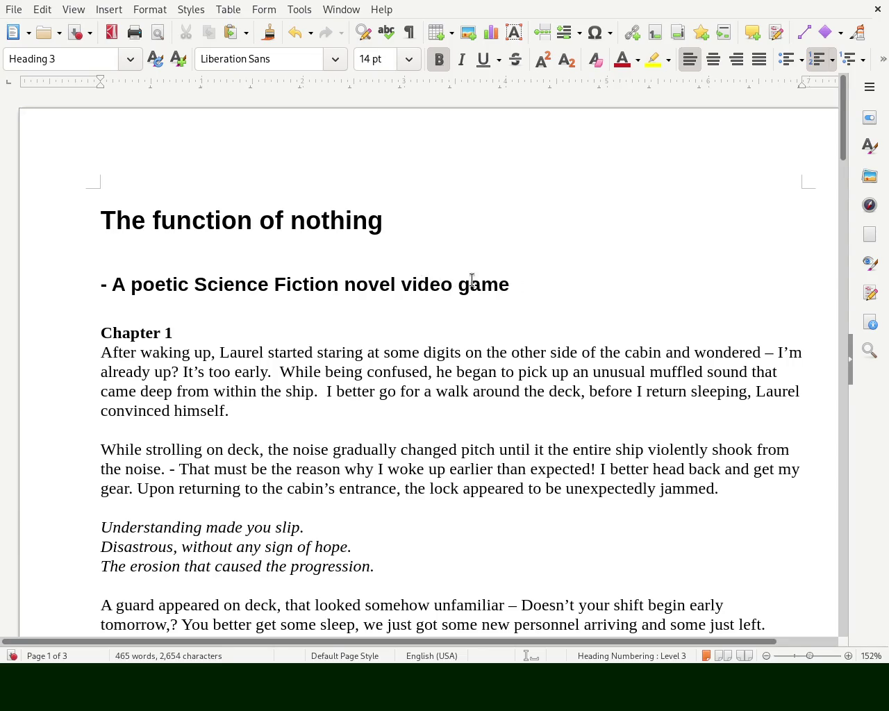
key(ctrl+s)
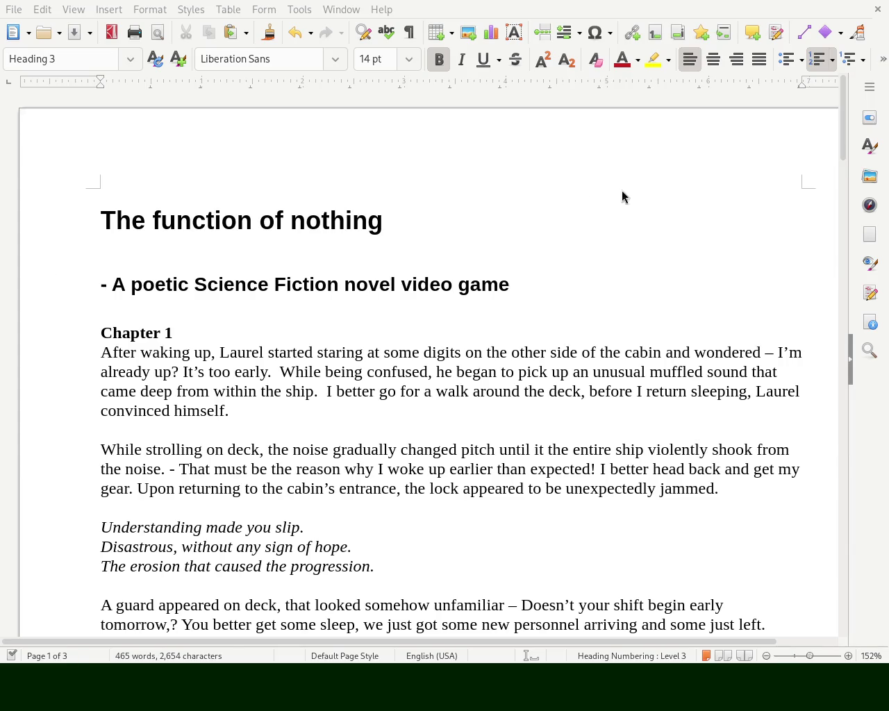
drag(845, 123, 847, 144)
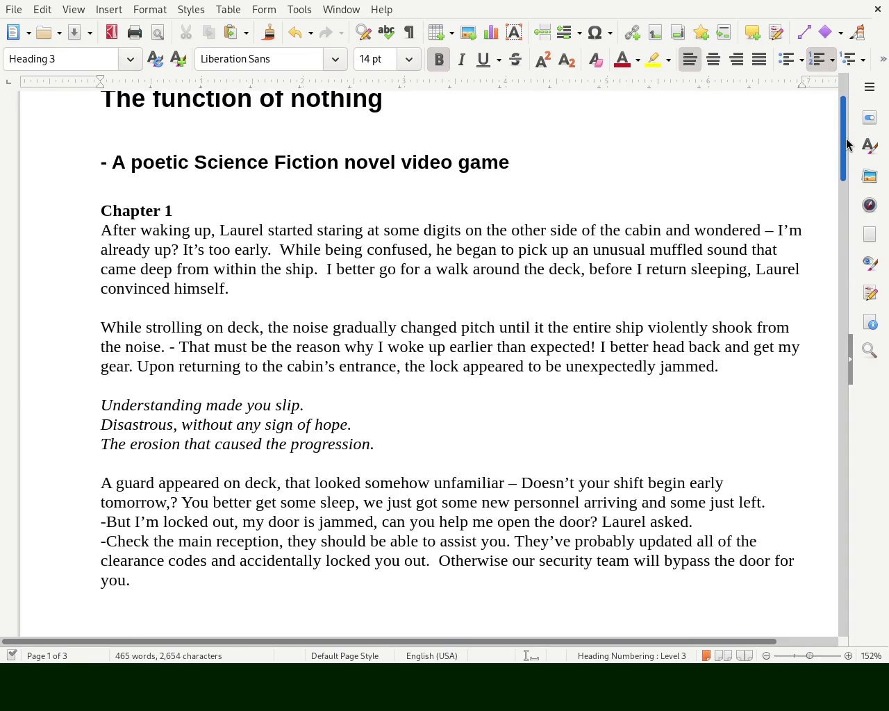
drag(847, 145, 846, 146)
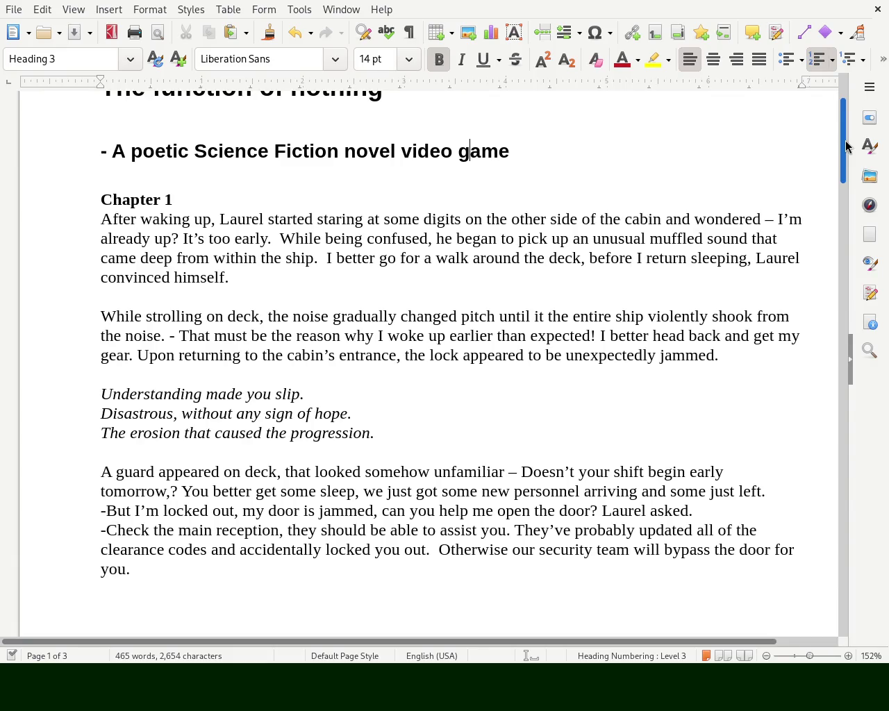
drag(847, 145, 840, 159)
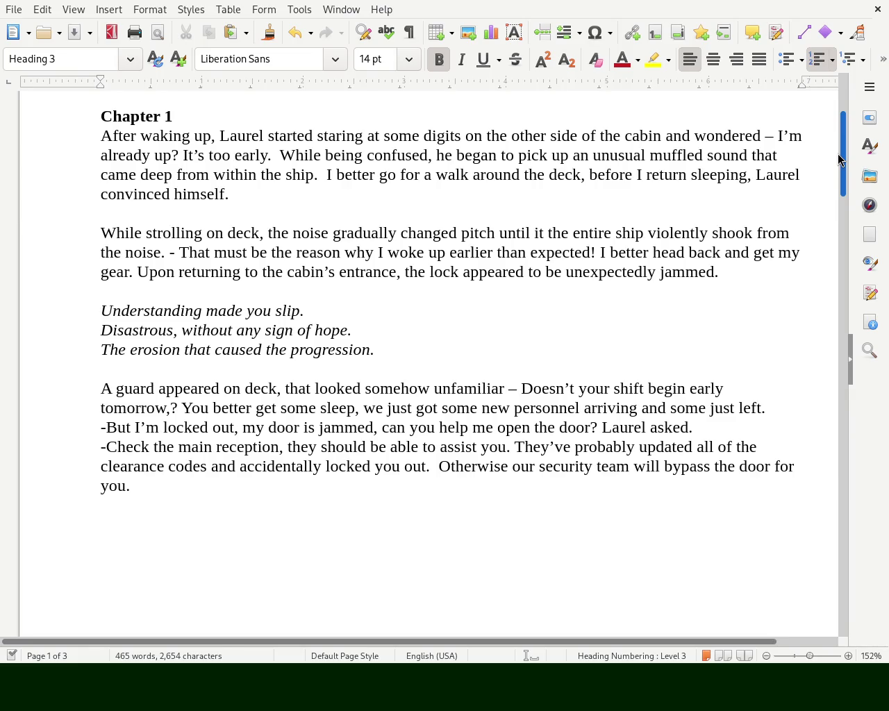
drag(839, 154, 831, 171)
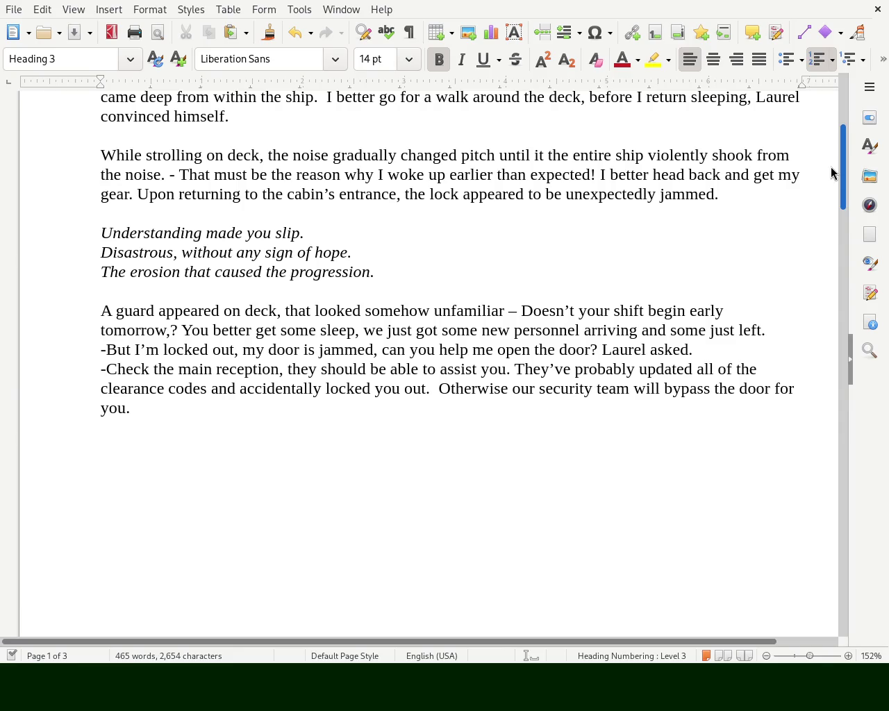
drag(831, 168, 826, 189)
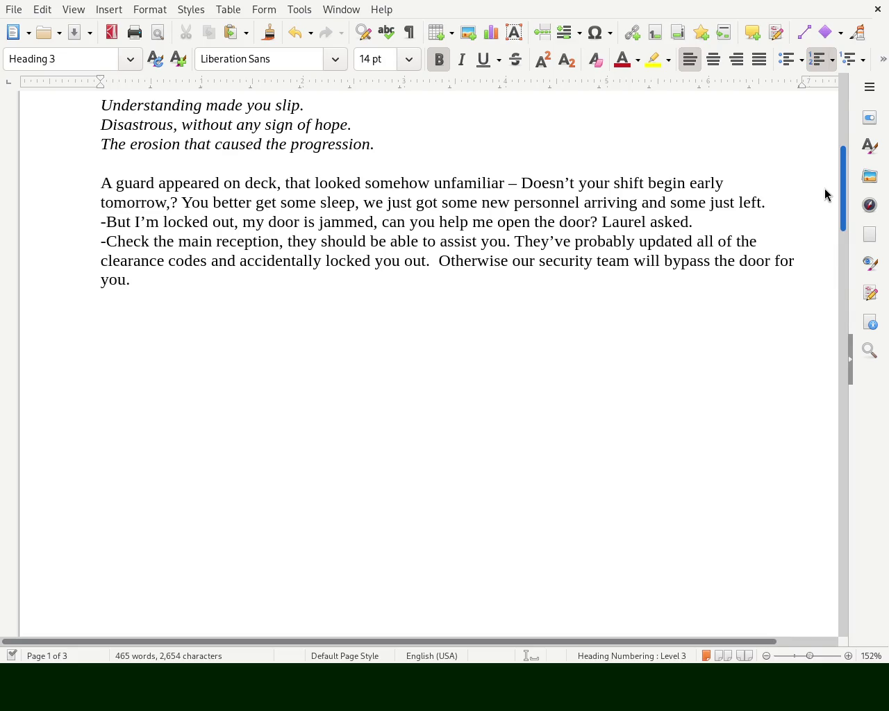
click(169, 201)
key(BackSpace)
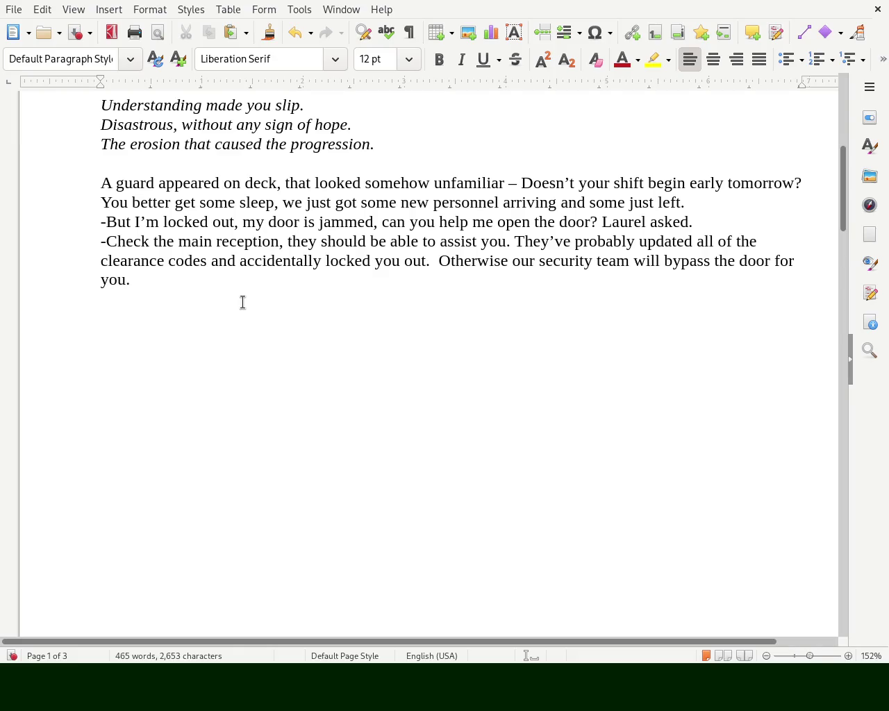
click(107, 242)
key(Up)
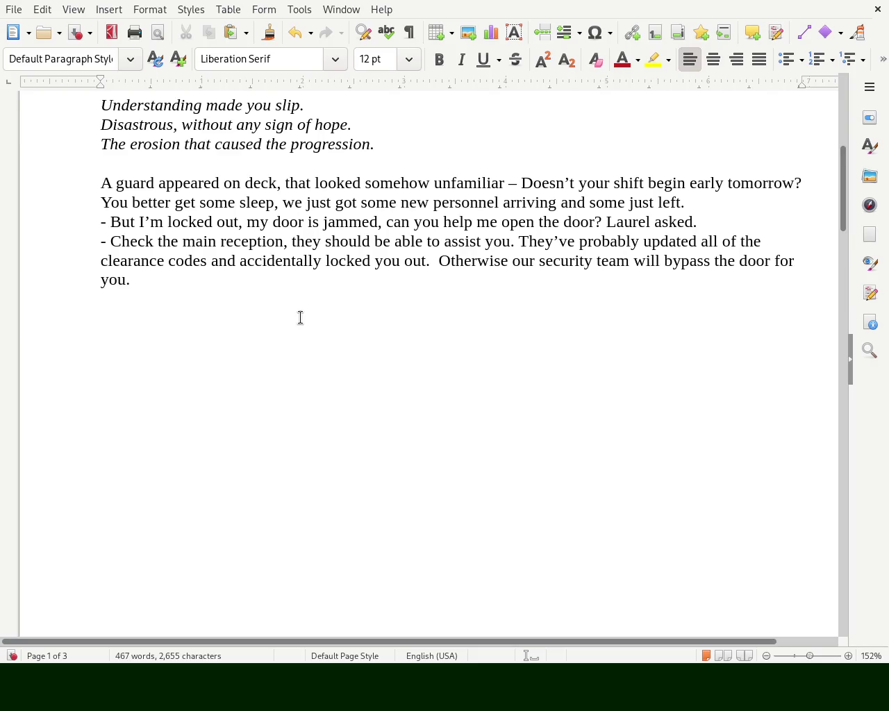
key(Left)
key(Delete)
key(Down)
key(Delete)
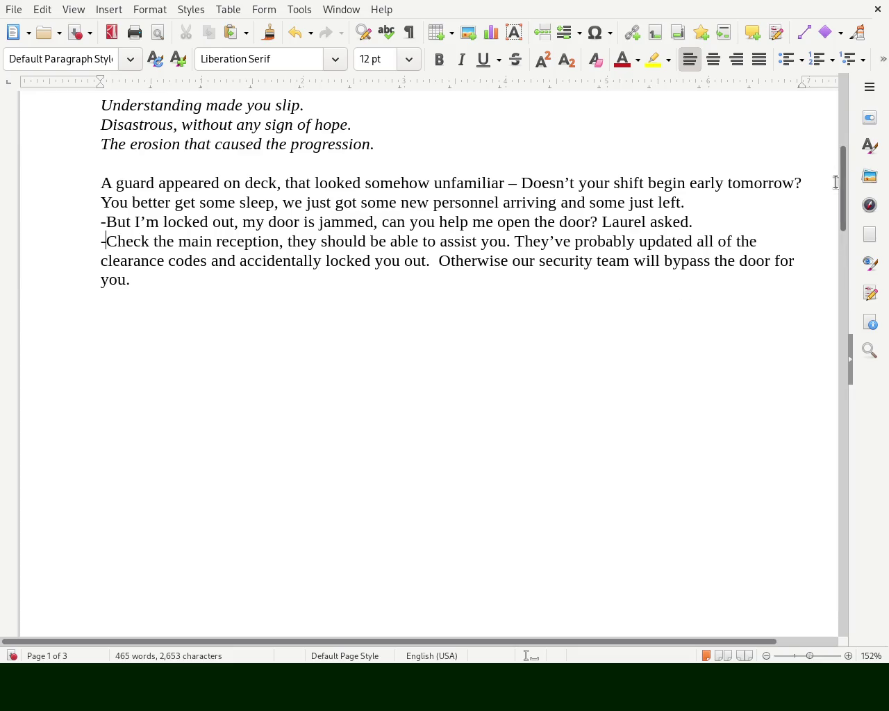
drag(844, 207, 846, 147)
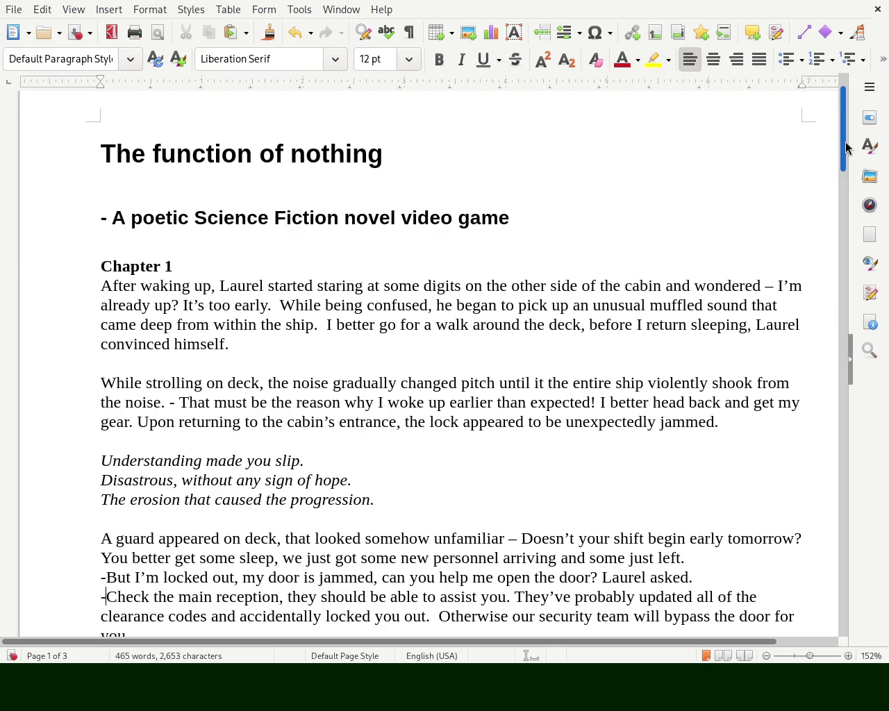
drag(846, 147, 838, 182)
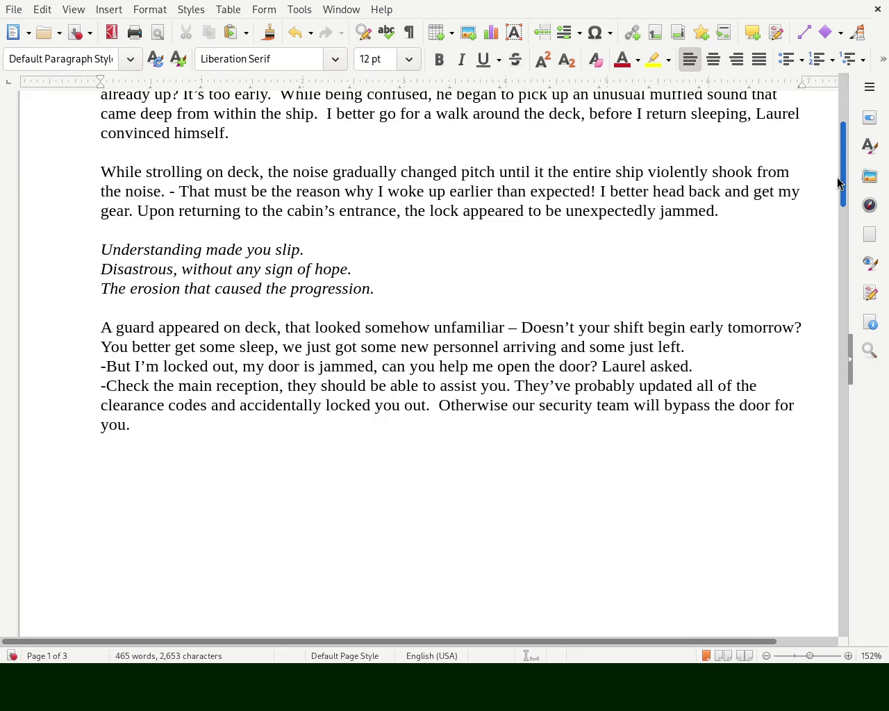
drag(837, 182, 833, 313)
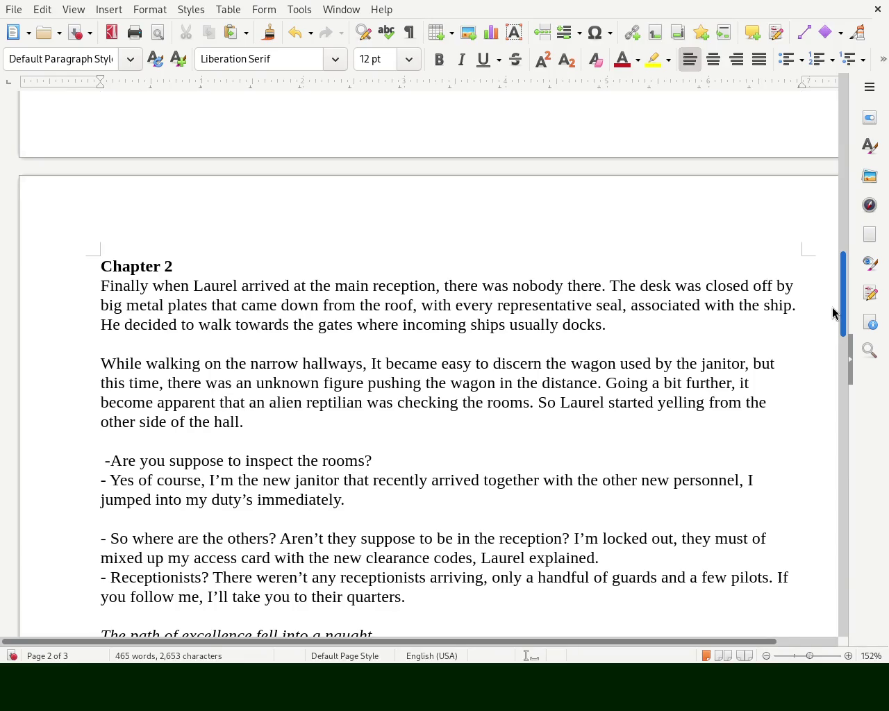
drag(833, 313, 821, 341)
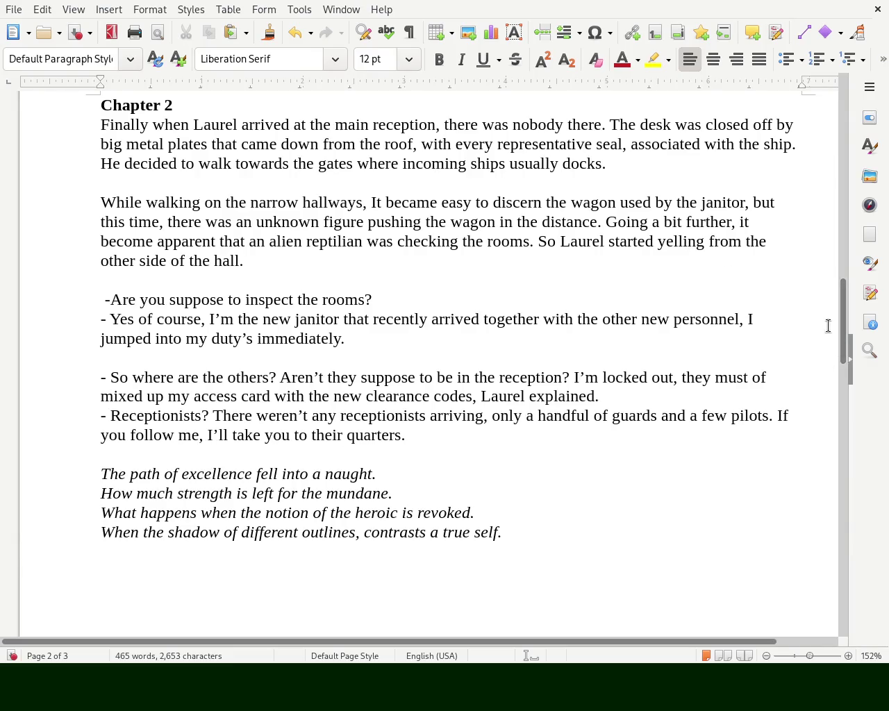
drag(847, 323, 847, 339)
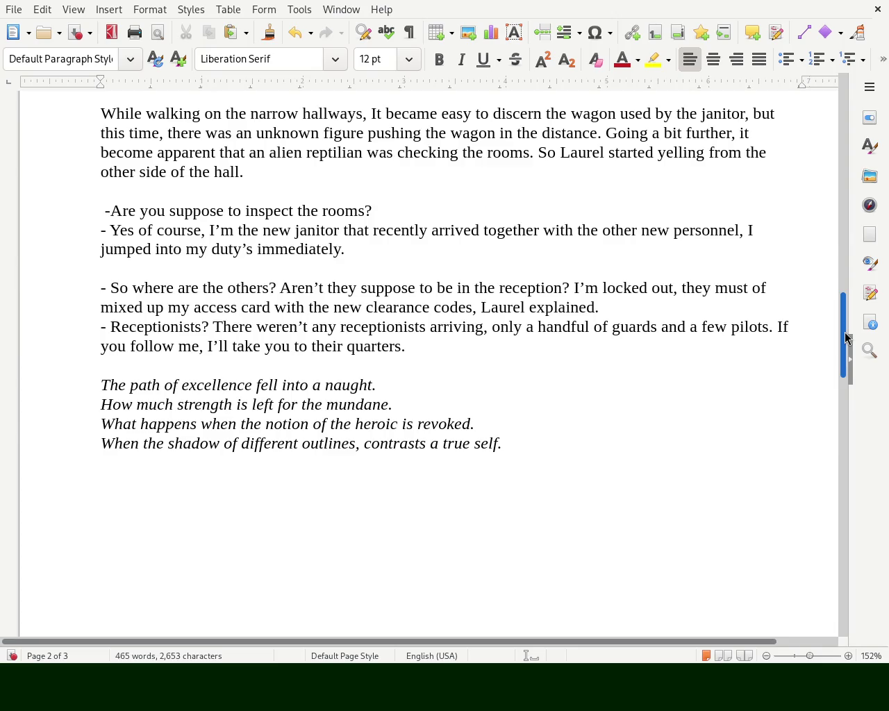
drag(847, 338, 840, 358)
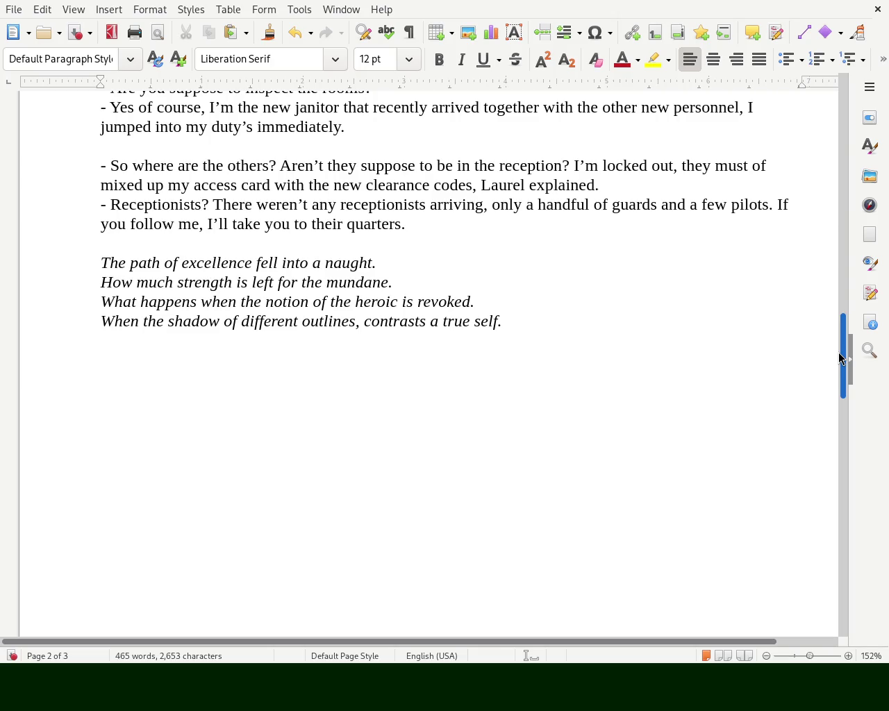
drag(840, 358, 839, 137)
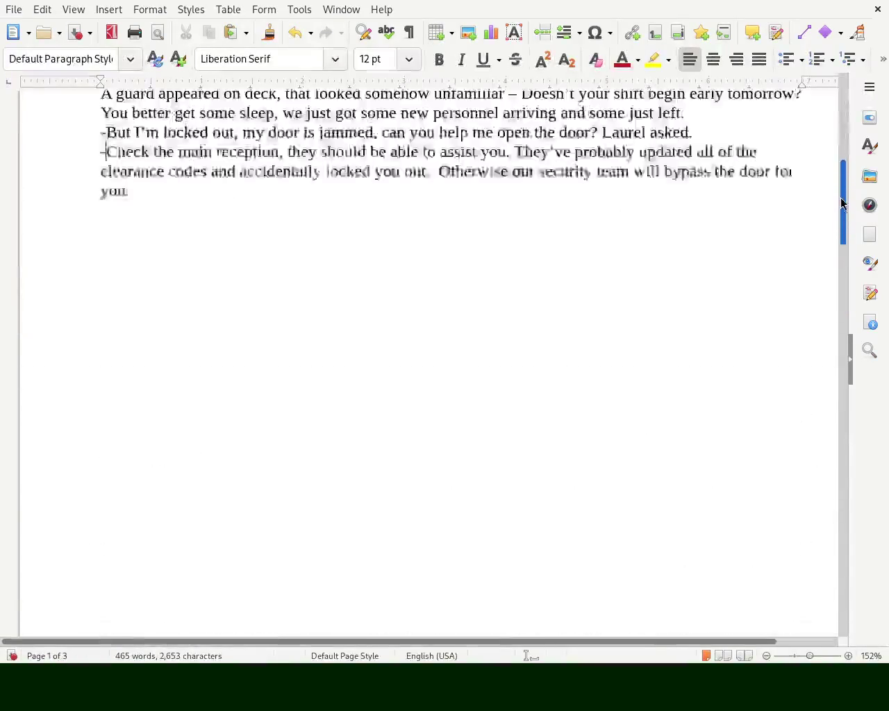
scroll(711, 332, down, 2)
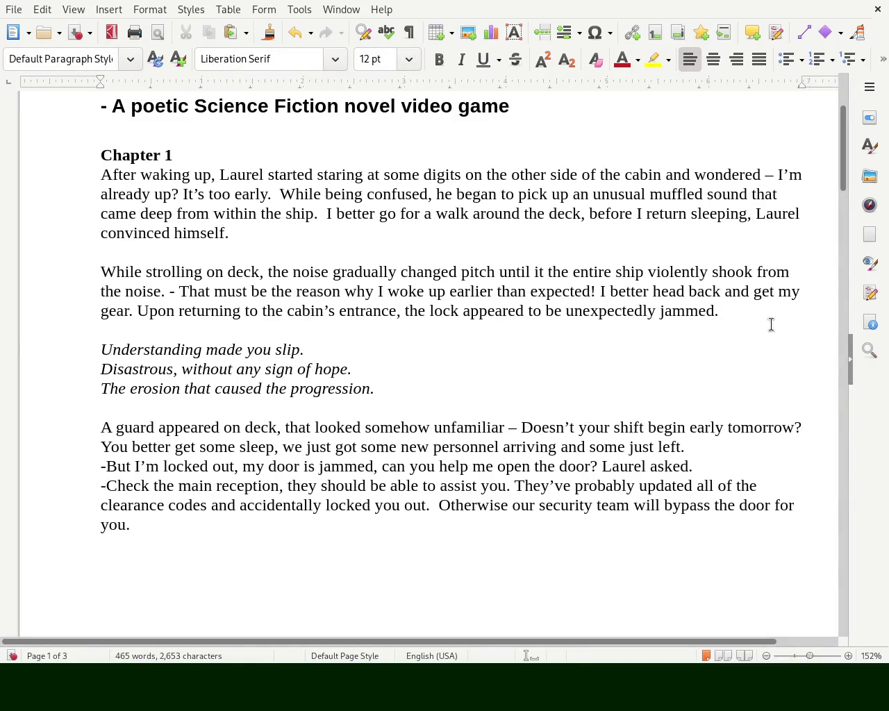
mouse_move(846, 158)
mouse_down()
mouse_move(844, 123)
mouse_move(846, 151)
mouse_up()
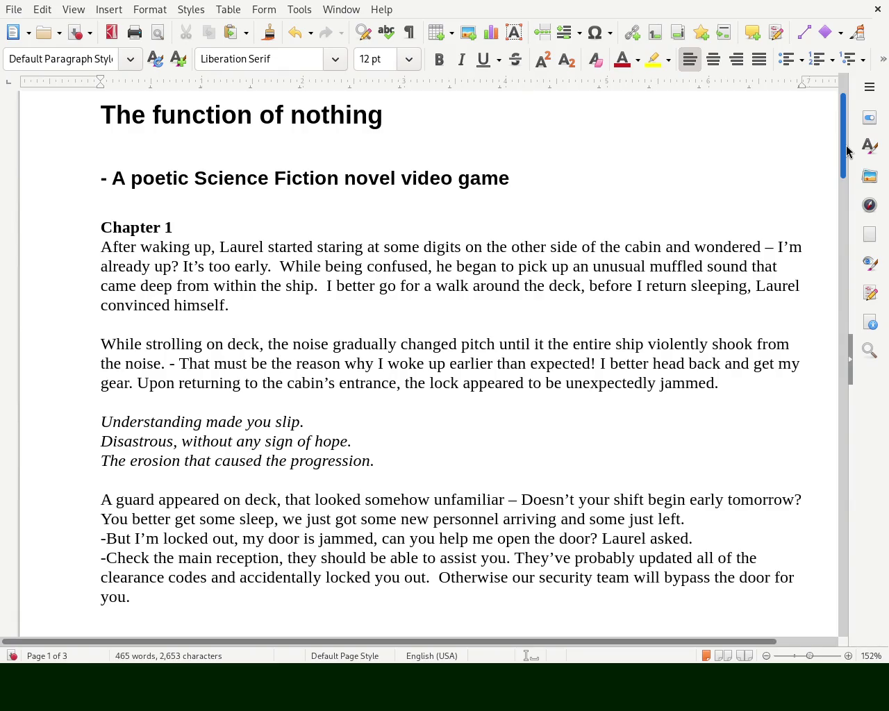
drag(847, 148, 849, 130)
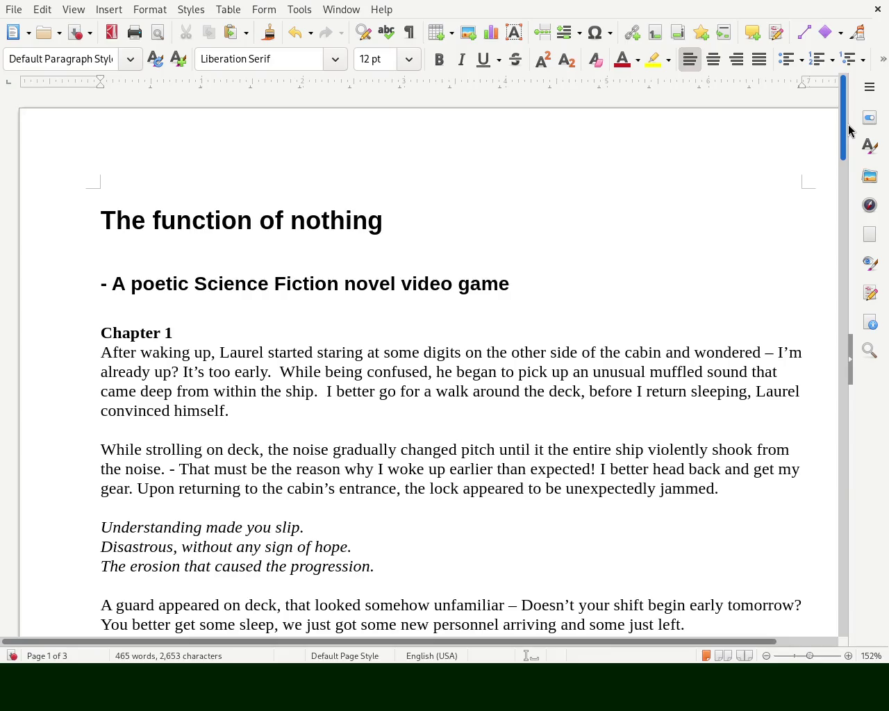
- Insert a spaced slash between 'novel' and 'video' in the subtitle
click(404, 282)
key(BackSpace)
text(/)
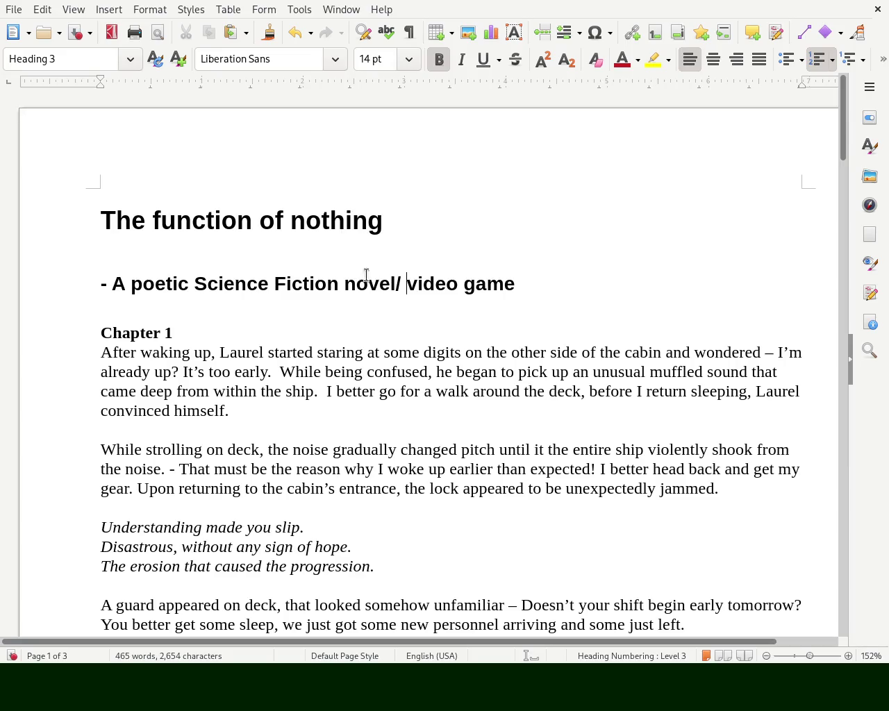
click(393, 283)
key(Left)
key(Delete)
key(Right)
key(End)
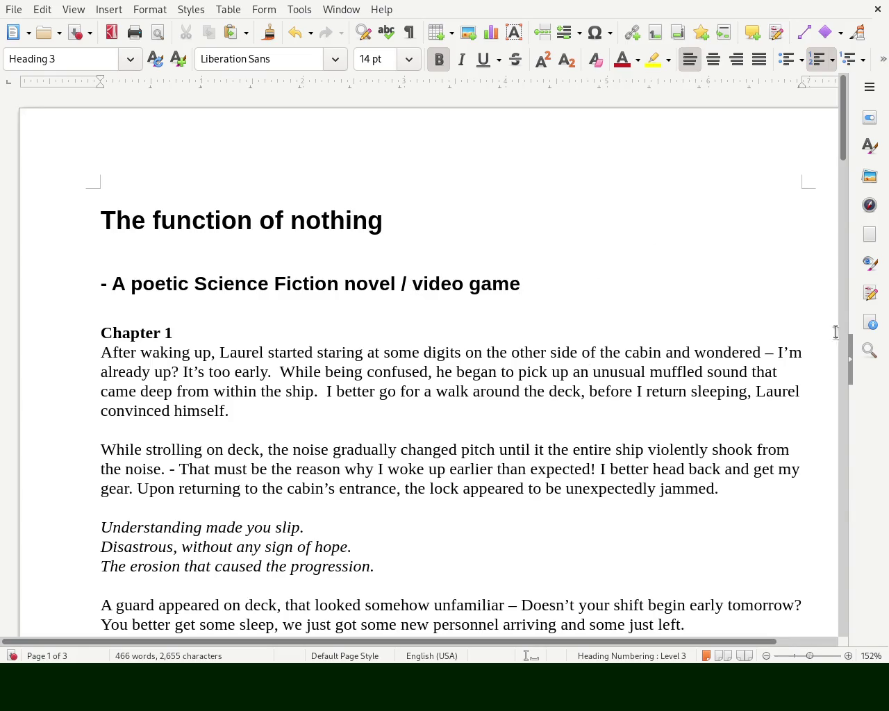
- Replace the slash with '&'
click(403, 284)
drag(406, 284, 401, 283)
text(&)
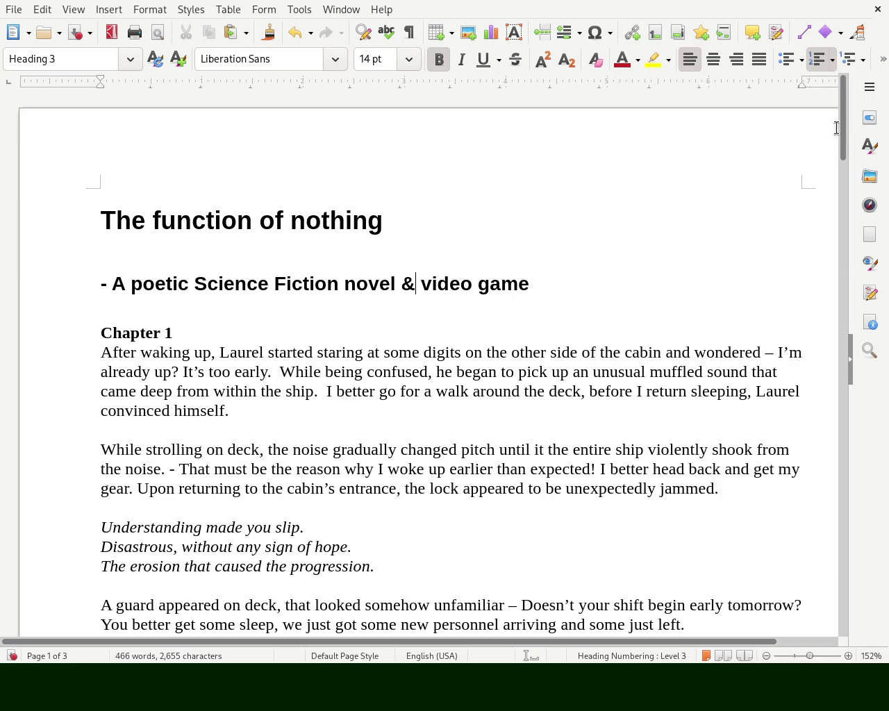
- Insert 'to the cabin' after 'head back' and replace 'cabin's' with 'its'
scroll(841, 146, down, 1)
scroll(841, 146, down, 4)
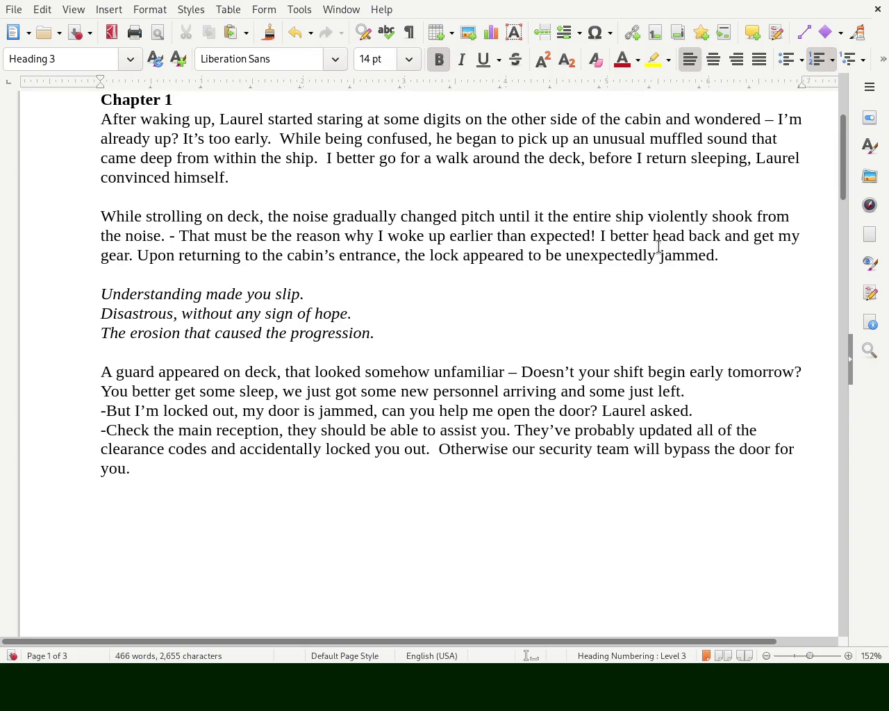
click(731, 235)
text(to the cabin)
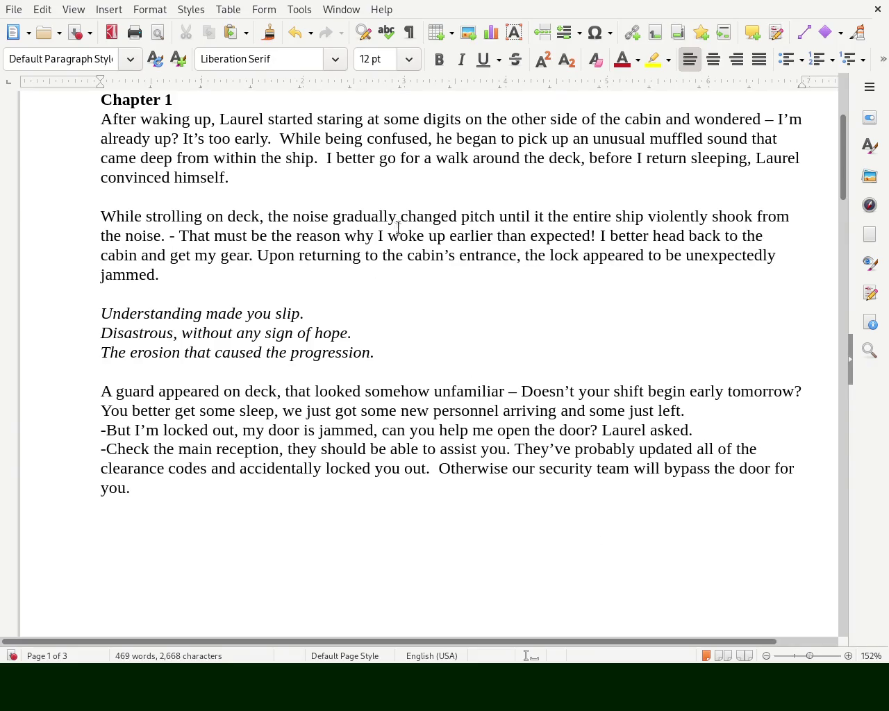
double_click(416, 255)
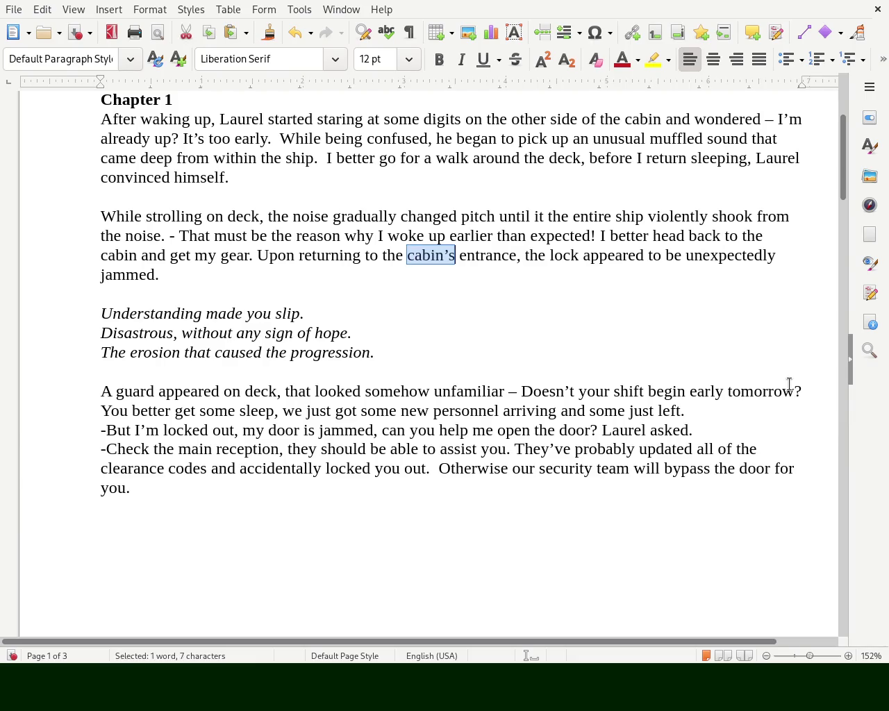
key(Delete)
text(its)
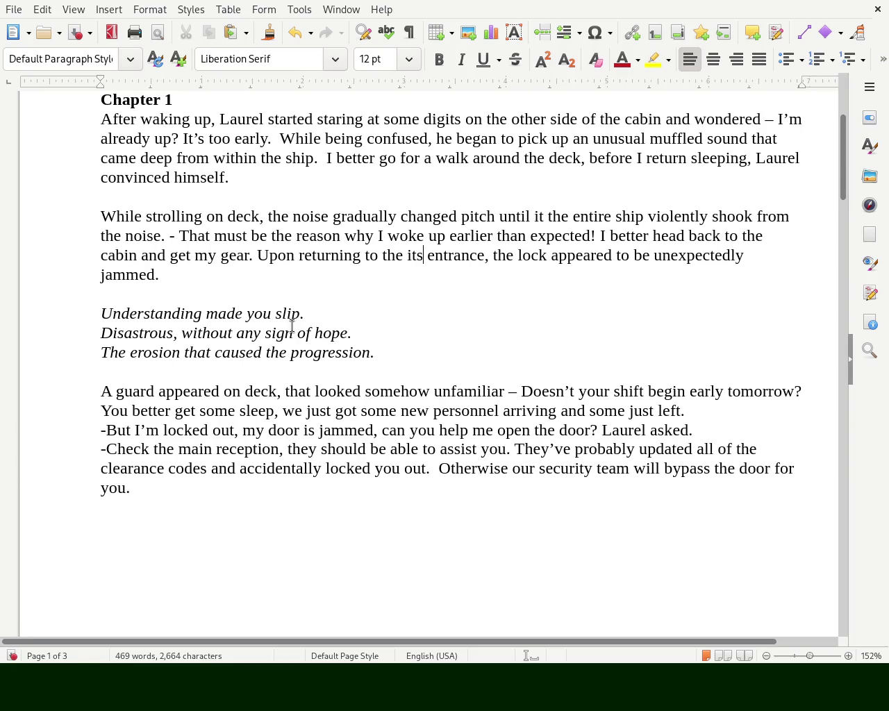
- Select each of the three poem lines to confirm they are italic
mouse_move(115, 309)
mouse_down()
mouse_move(318, 332)
mouse_move(341, 310)
mouse_up()
mouse_move(207, 333)
mouse_down()
mouse_move(407, 342)
mouse_move(376, 354)
mouse_up()
drag(130, 353, 345, 357)
click(408, 369)
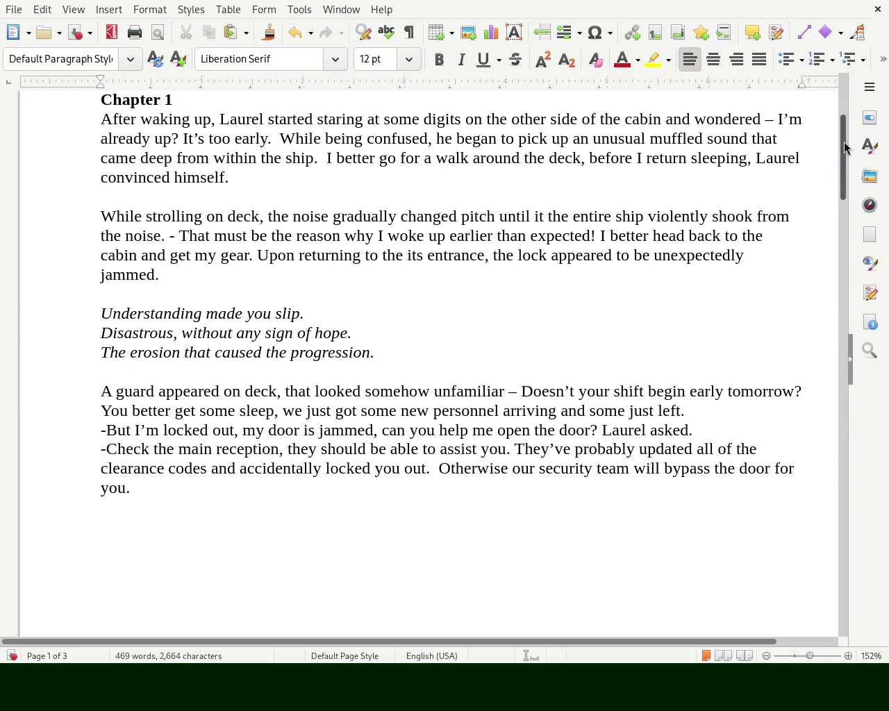
drag(844, 145, 844, 178)
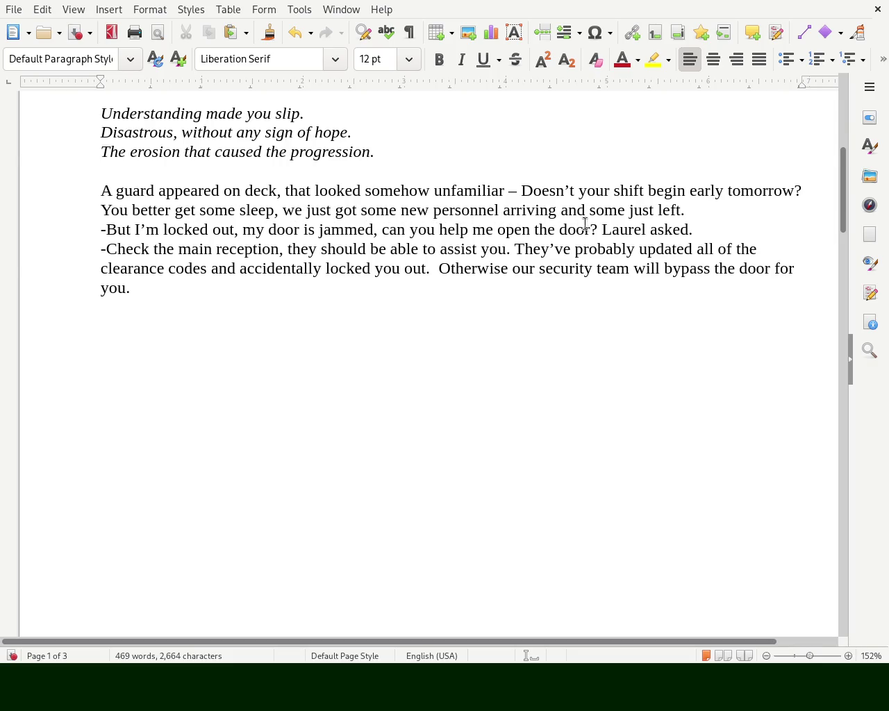
drag(681, 210, 690, 211)
click(690, 211)
drag(268, 230, 382, 229)
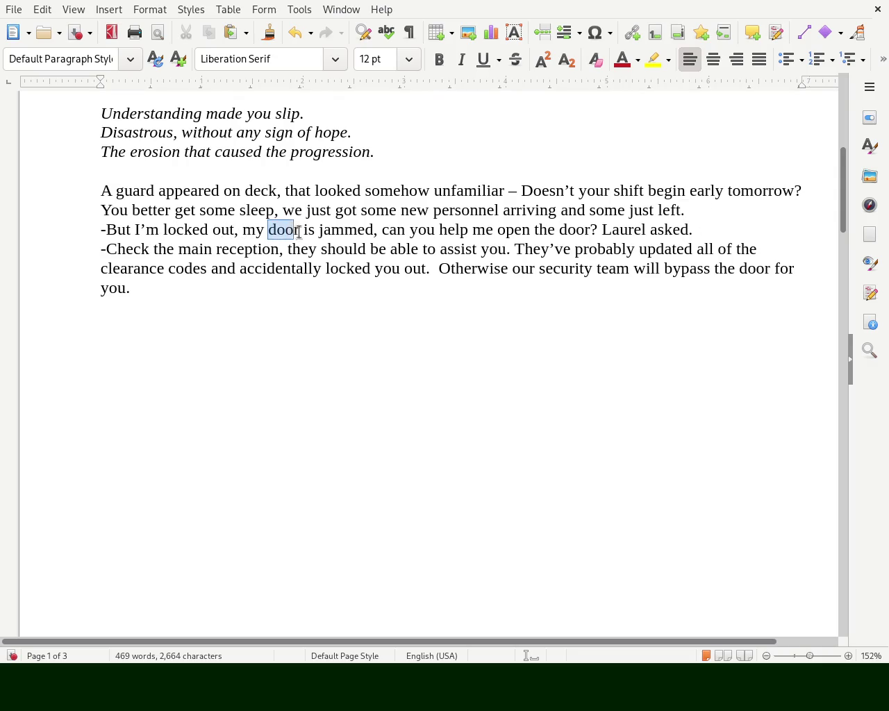
click(390, 230)
drag(485, 230, 597, 230)
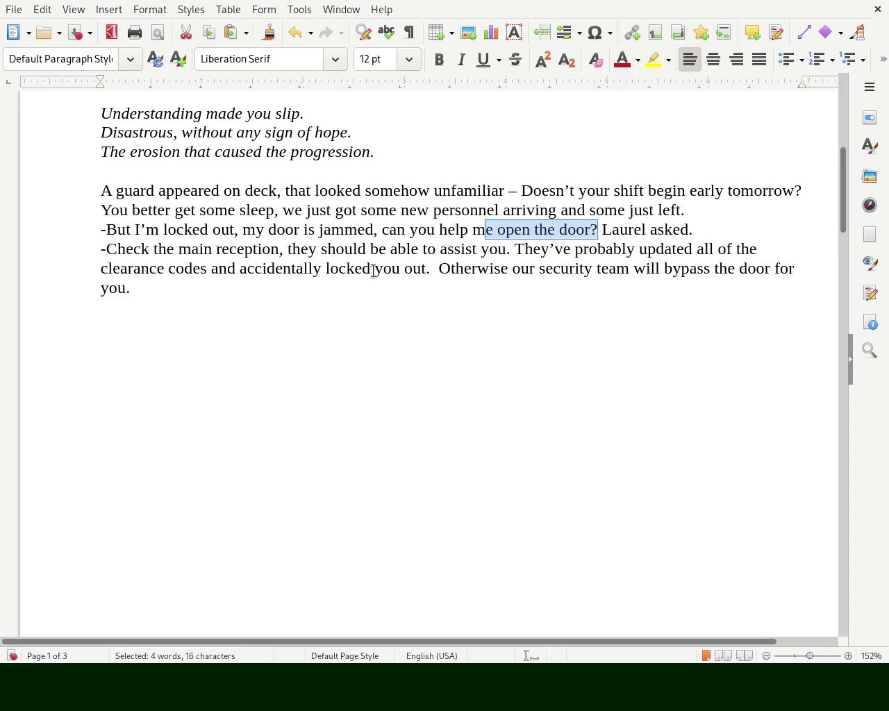
drag(574, 250, 189, 255)
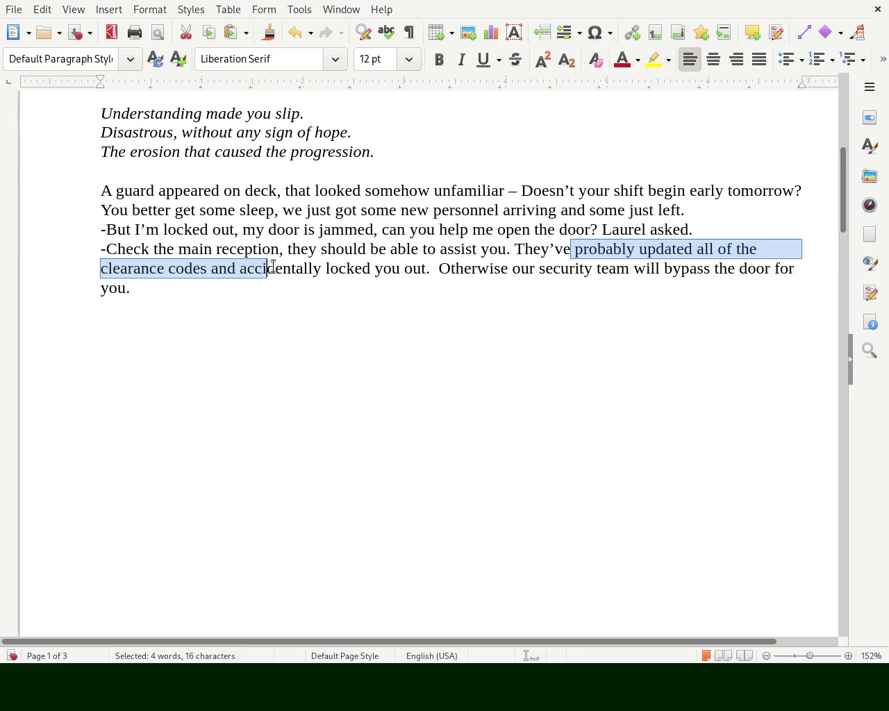
drag(189, 255, 431, 268)
click(476, 269)
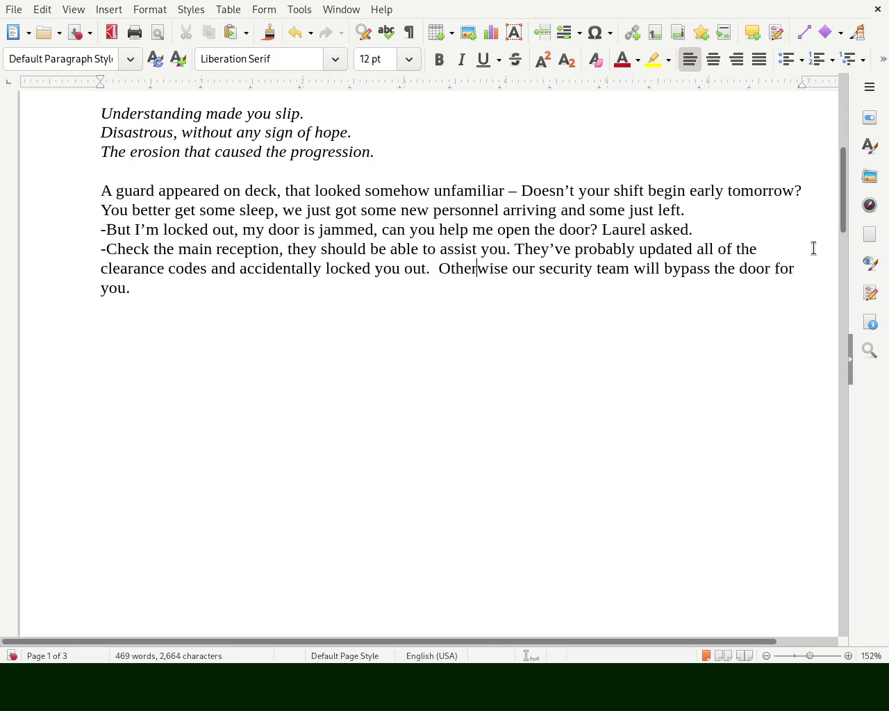
drag(844, 189, 831, 314)
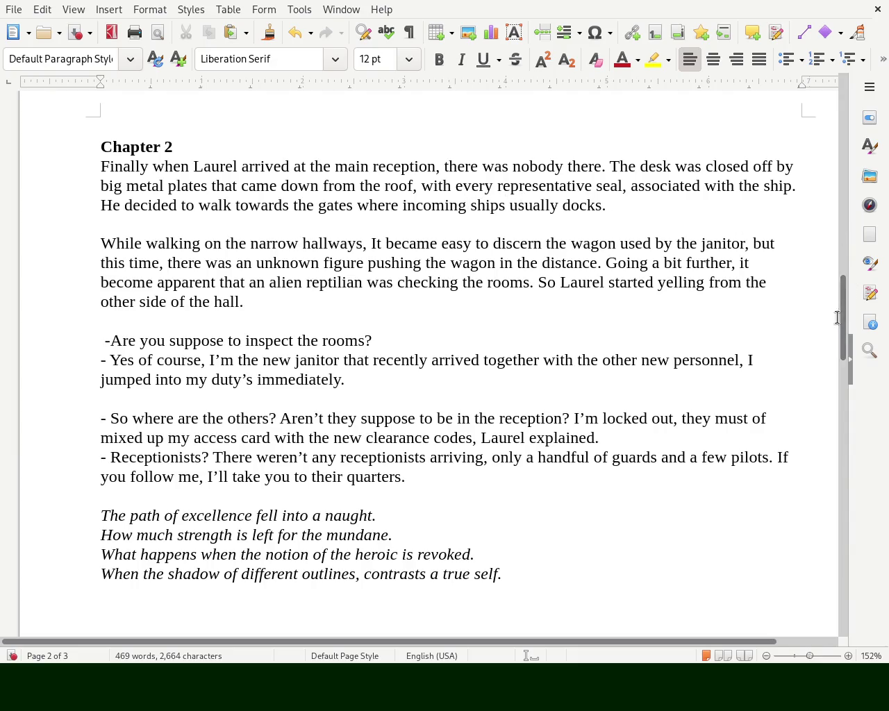
drag(839, 320, 843, 328)
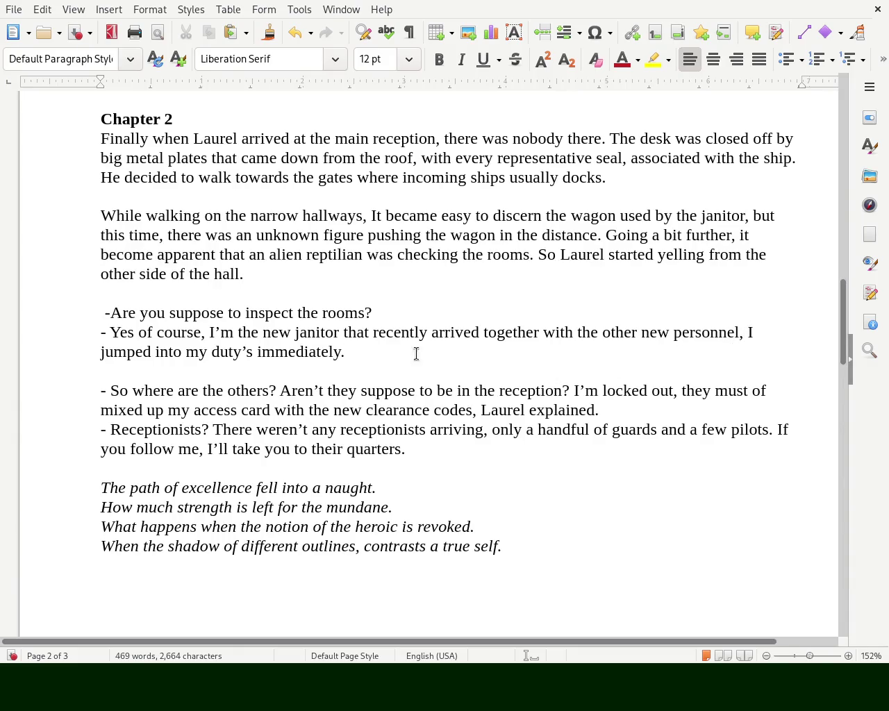
drag(847, 303, 834, 345)
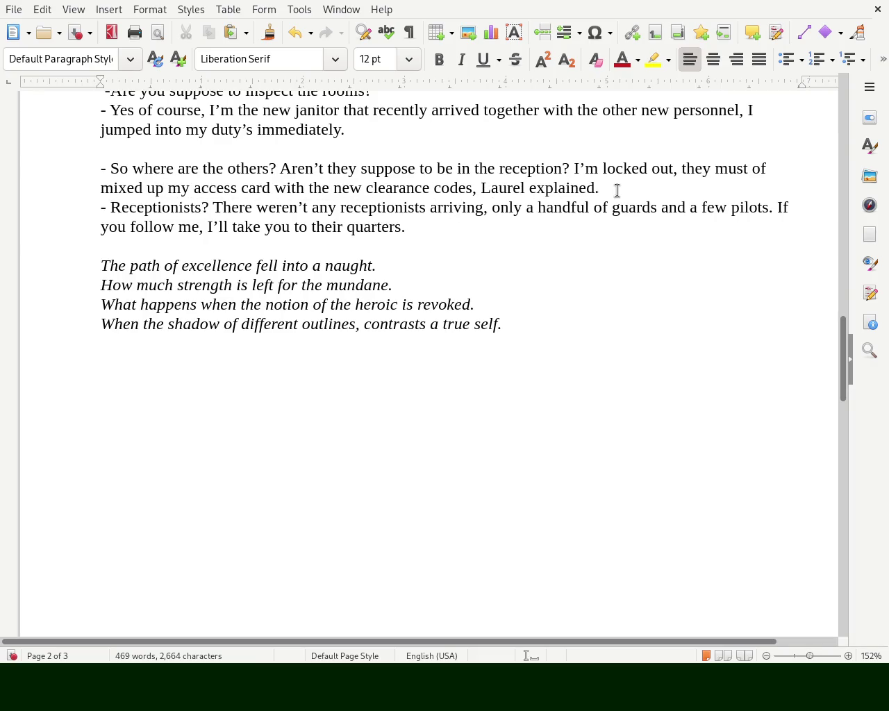
drag(847, 360, 851, 333)
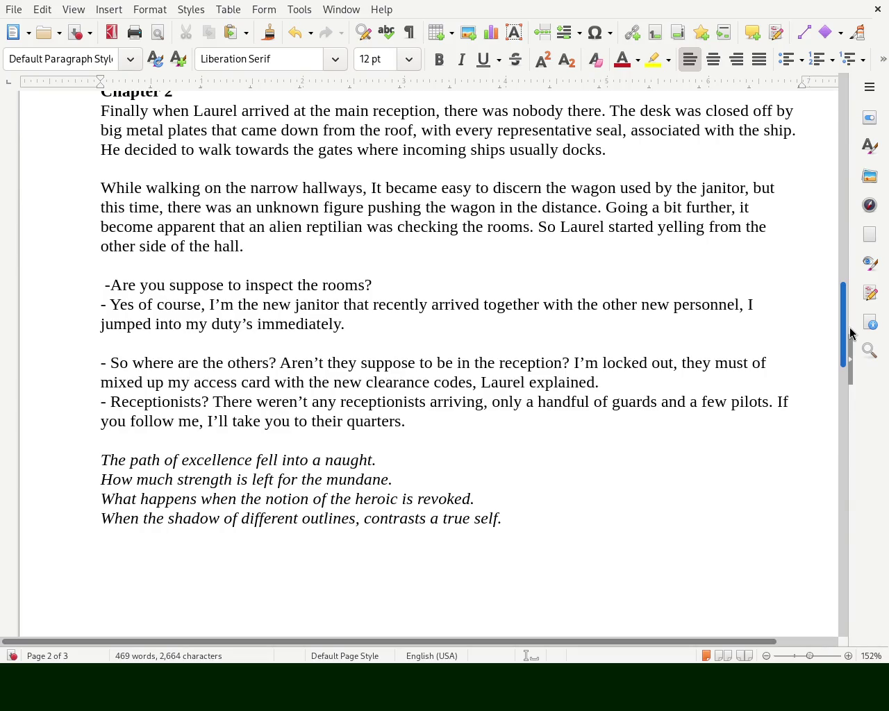
click(205, 344)
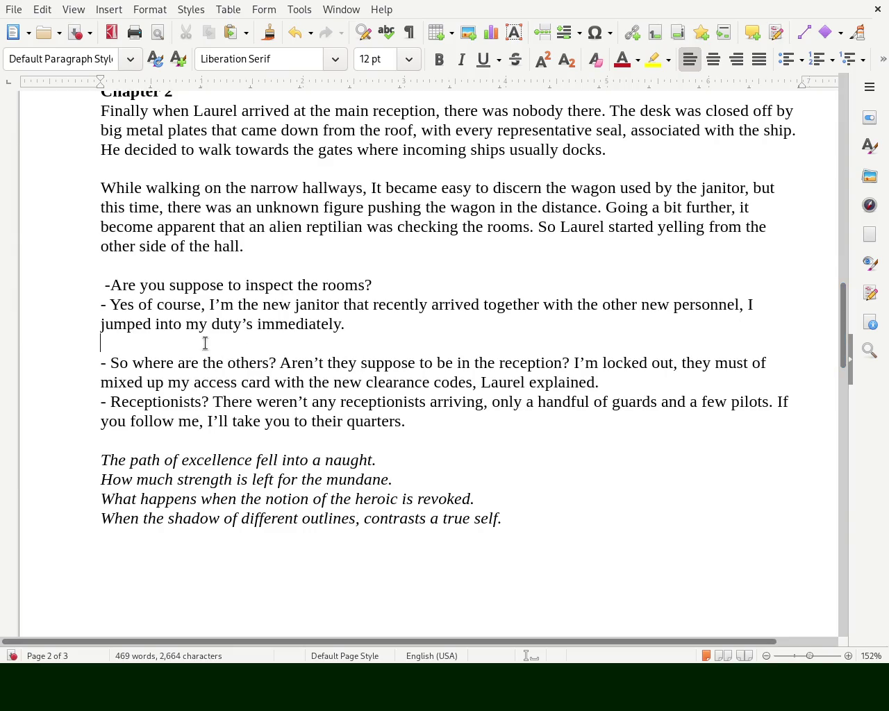
- Remove the blank line after 'immediately.', briefly swapping 'jumped' for 'got' before restoring 'jumped'
key(BackSpace)
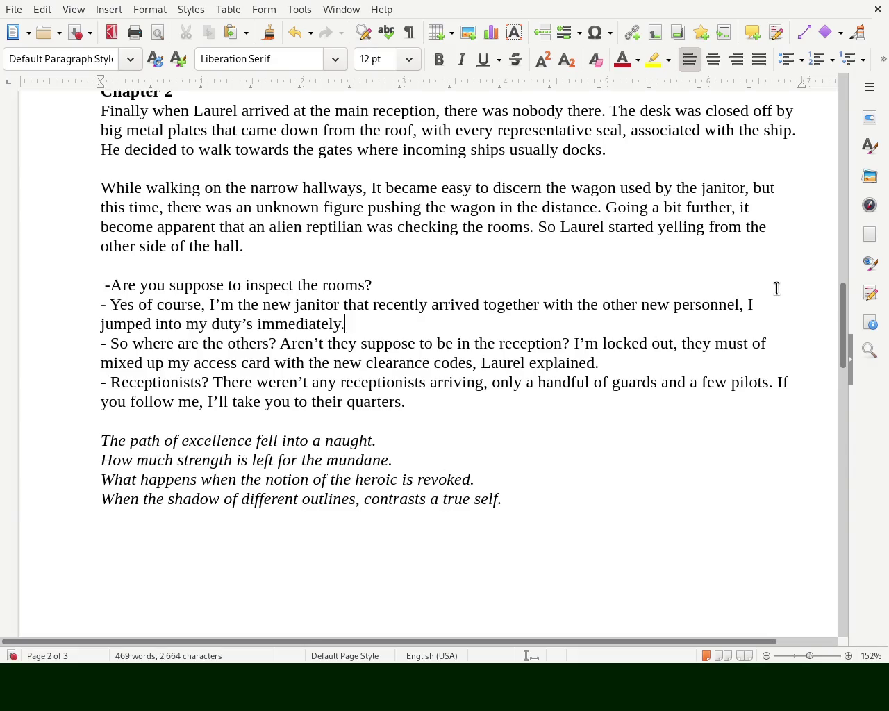
double_click(137, 325)
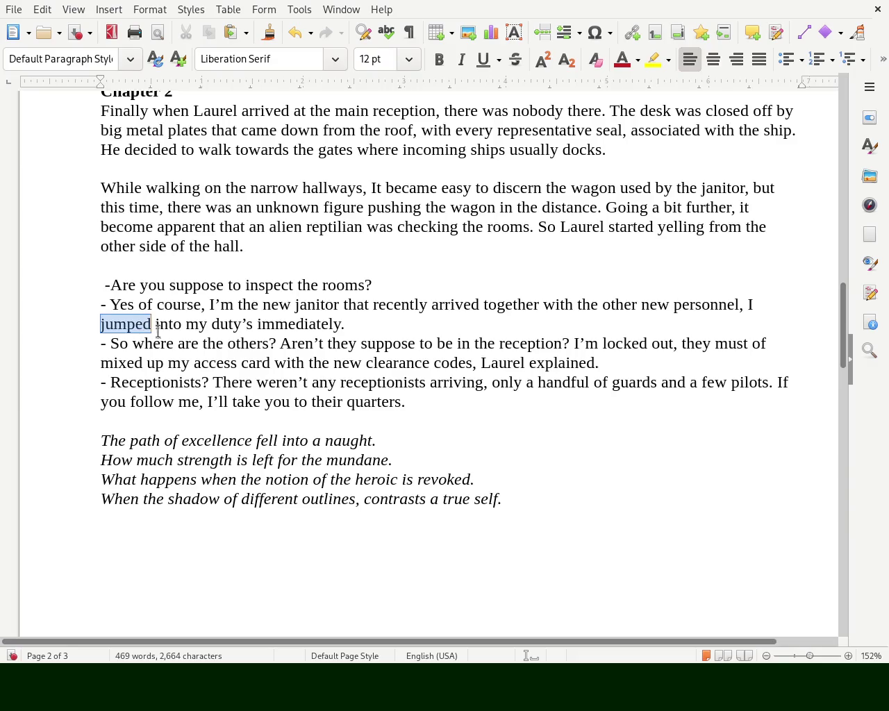
text(got)
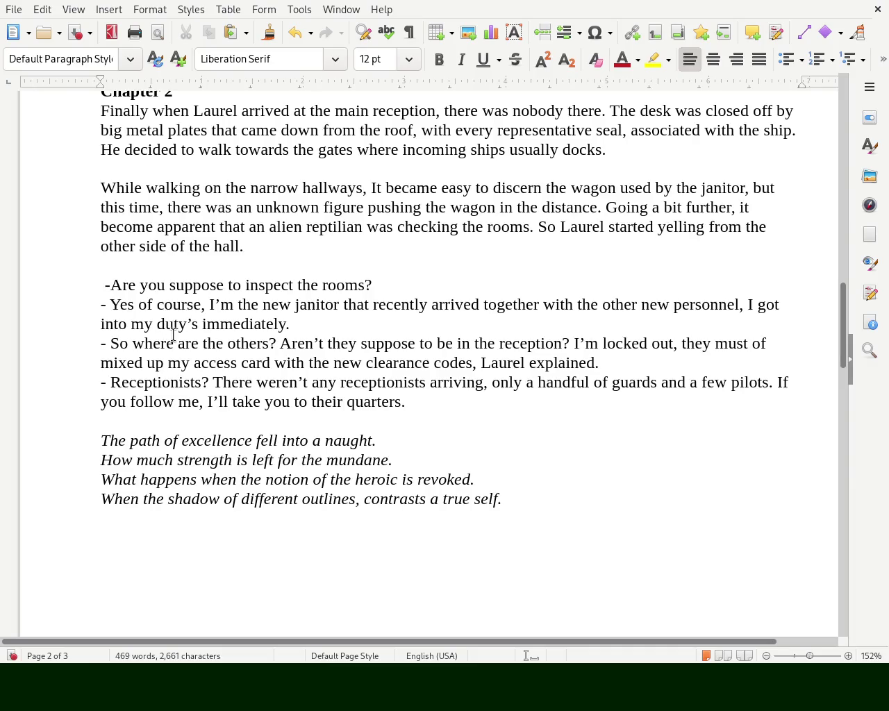
double_click(767, 305)
text(jumped)
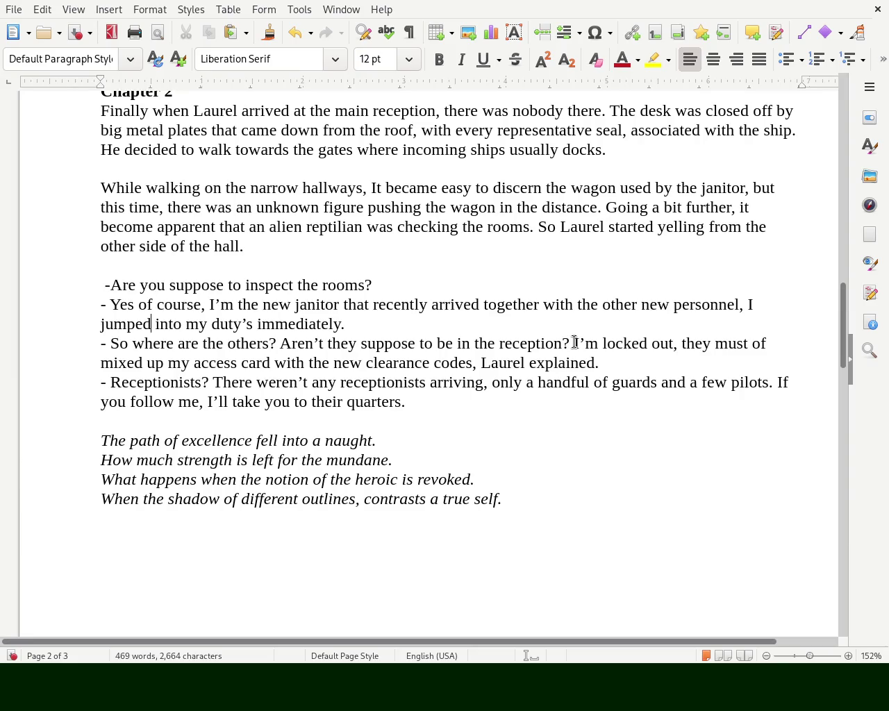
mouse_move(238, 383)
mouse_down()
mouse_move(791, 390)
mouse_move(208, 403)
mouse_move(431, 408)
mouse_up()
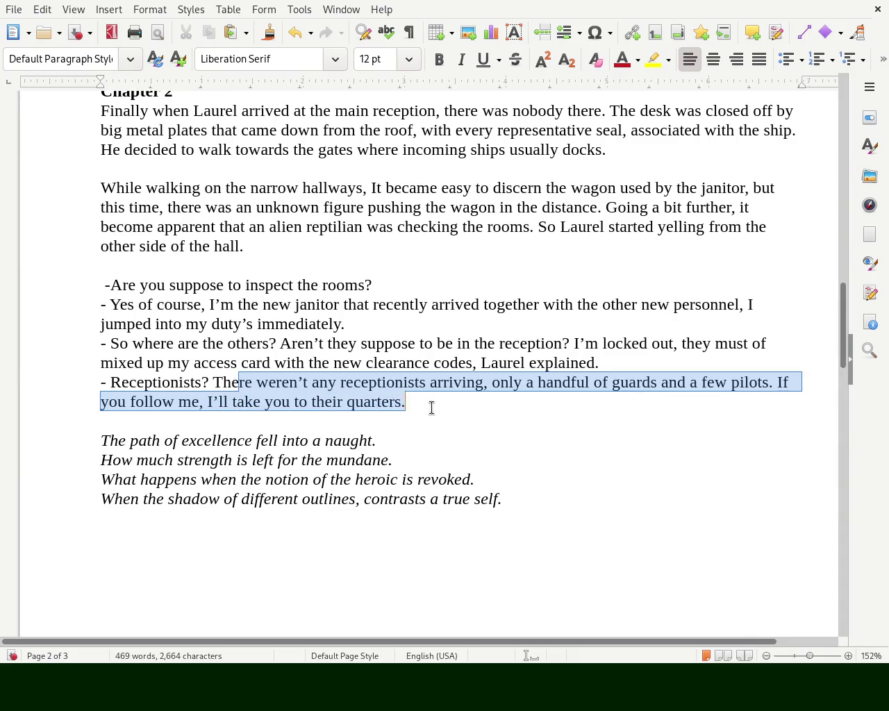
- Check the italic stanza around 'revoked' and 'self.', then save the novel
click(431, 408)
mouse_move(844, 321)
mouse_down()
mouse_move(845, 375)
mouse_move(850, 324)
mouse_move(850, 341)
mouse_up()
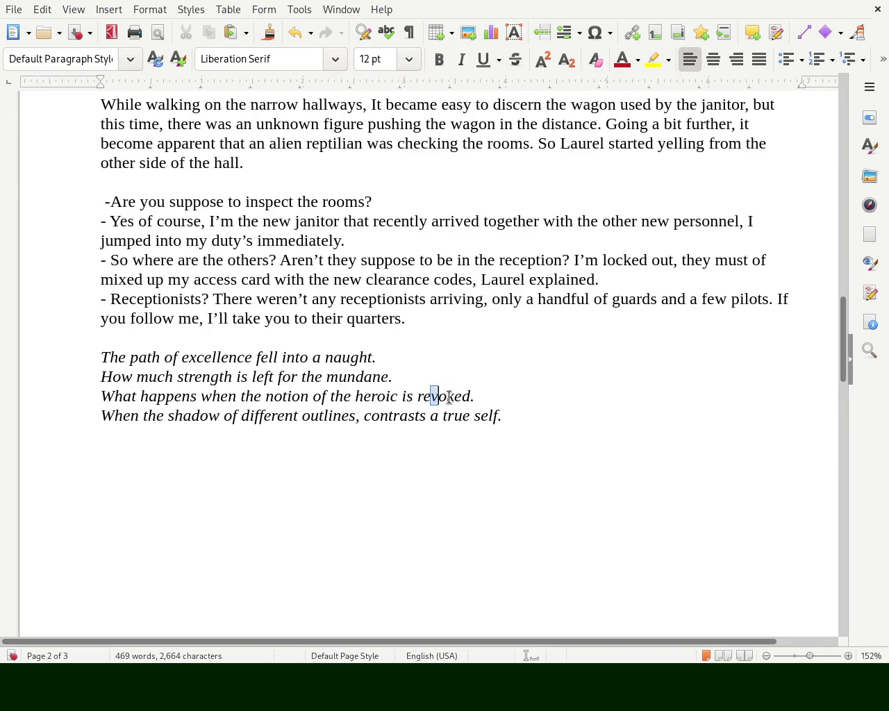
drag(433, 397, 511, 398)
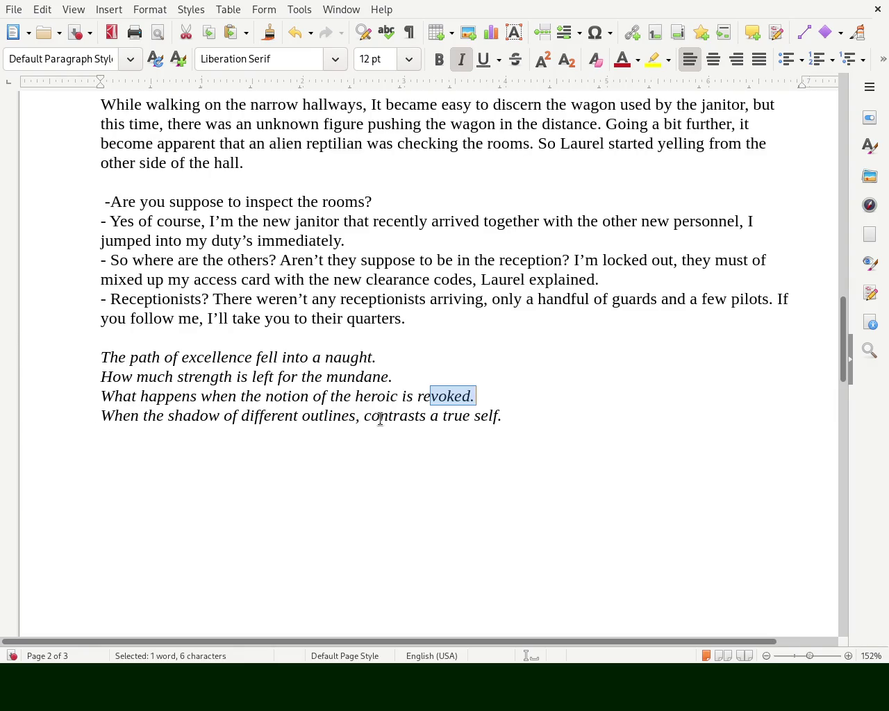
drag(409, 415, 512, 421)
click(513, 421)
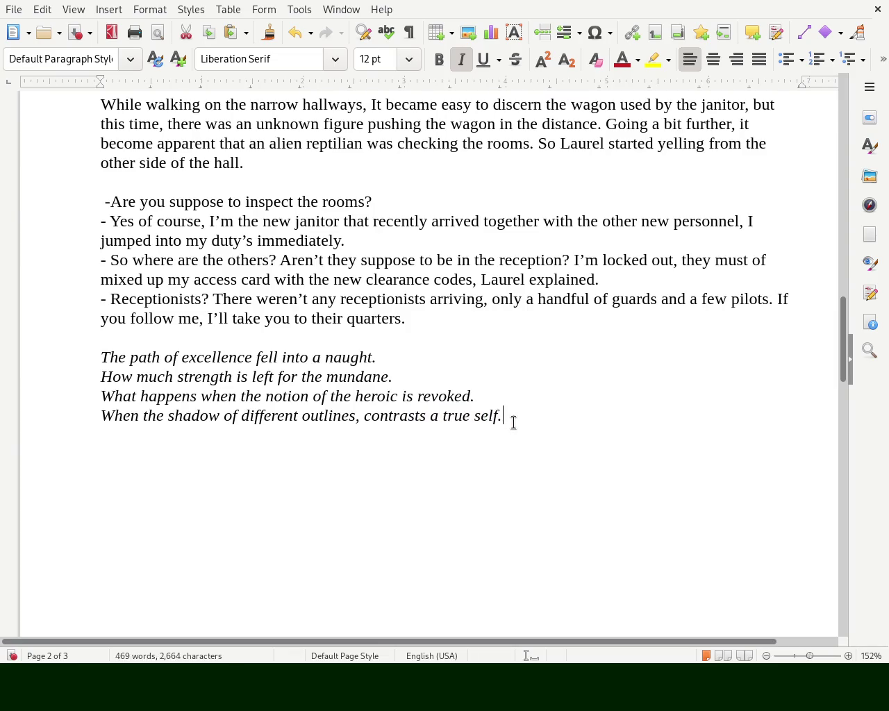
key(ctrl+s)
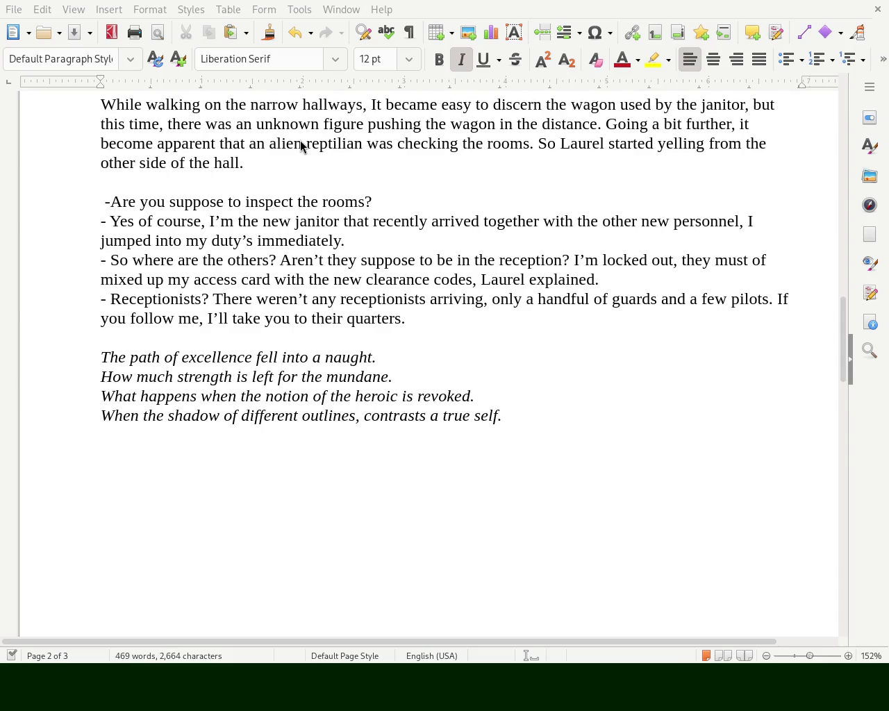
mouse_move(841, 359)
mouse_down()
mouse_move(855, 340)
mouse_move(844, 347)
mouse_up()
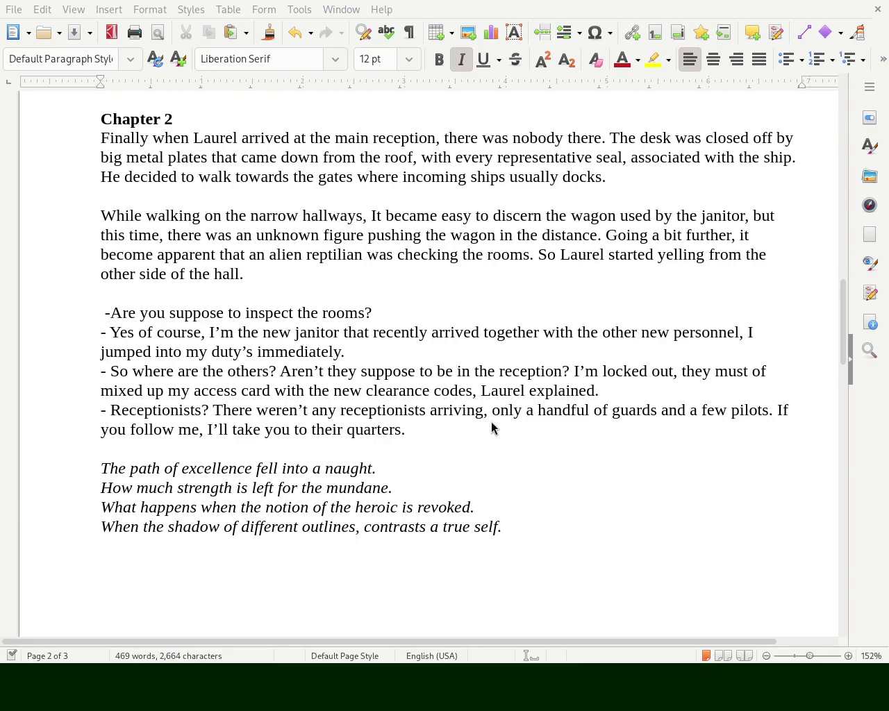
drag(843, 341, 844, 137)
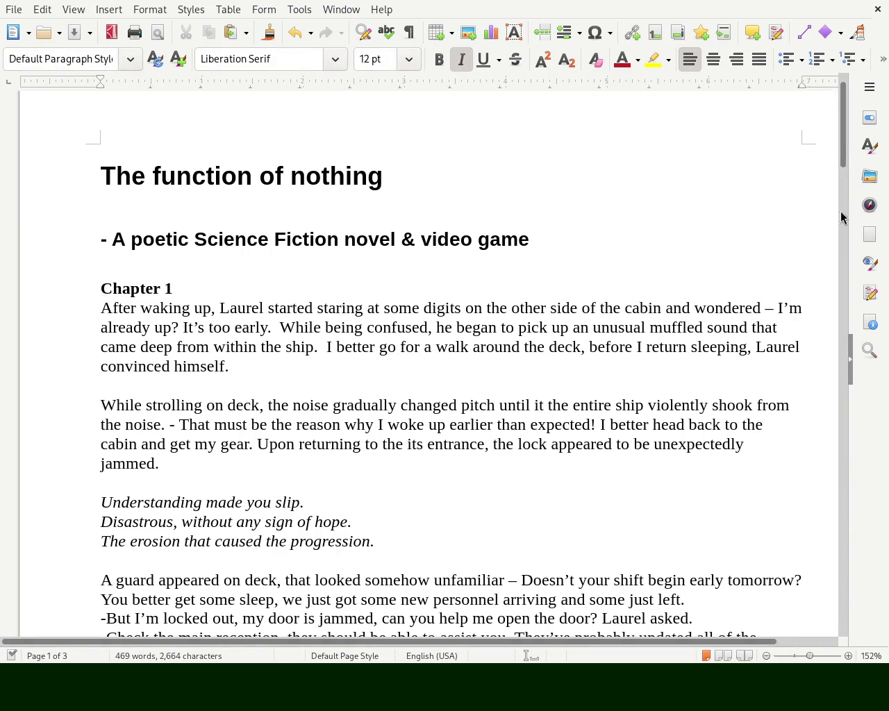
- Scroll back to page 1, showing the novel's title and Chapter 1
mouse_move(844, 119)
mouse_down()
mouse_move(838, 532)
mouse_move(804, 471)
mouse_move(814, 303)
mouse_up()
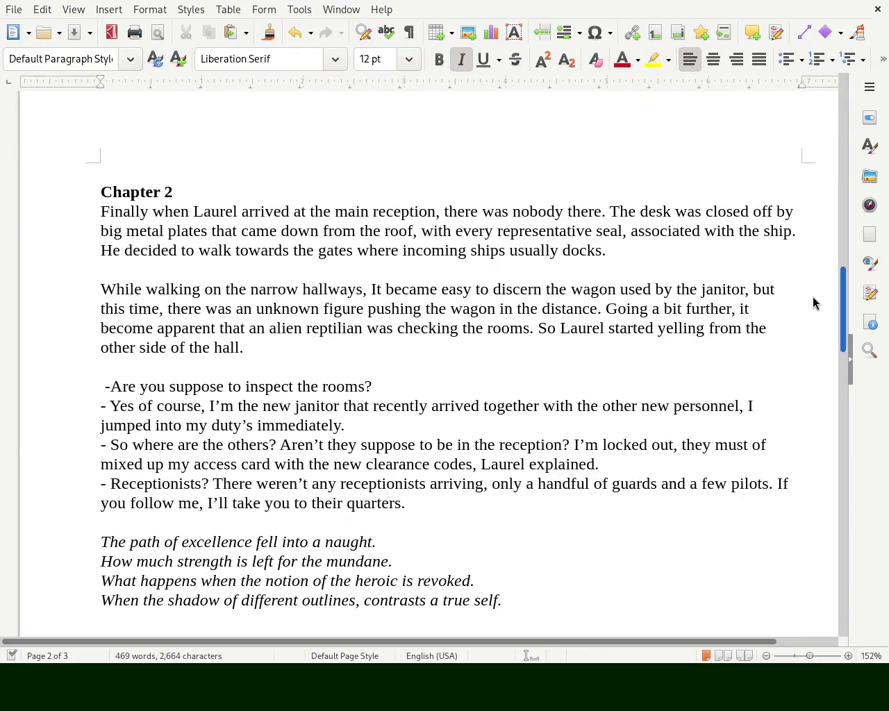
mouse_move(814, 303)
mouse_down()
mouse_move(817, 462)
mouse_move(827, 230)
mouse_move(826, 294)
mouse_up()
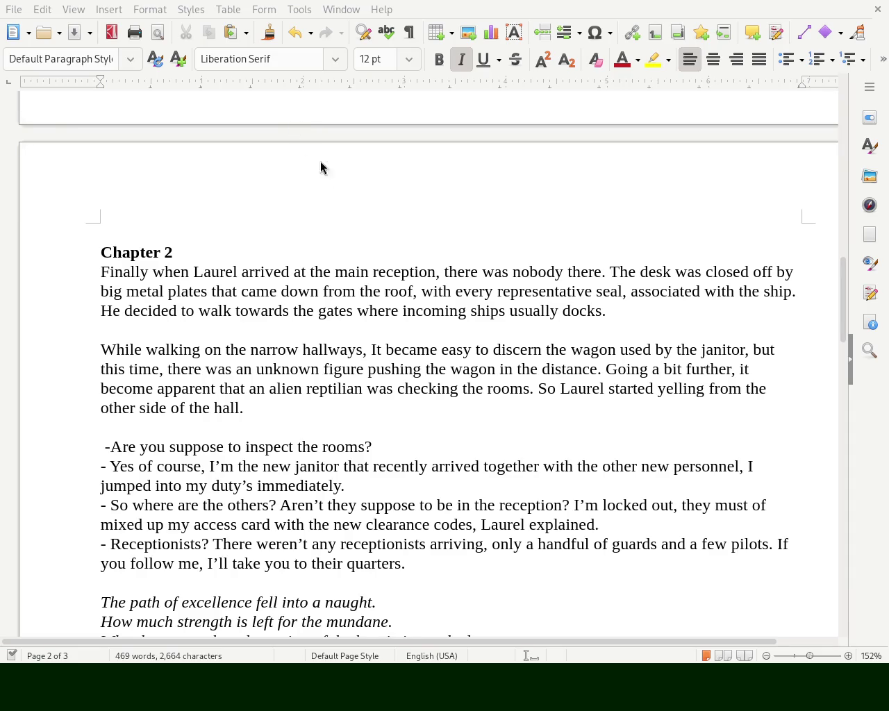
mouse_move(843, 264)
mouse_down()
mouse_move(853, 316)
mouse_move(852, 258)
mouse_move(844, 284)
mouse_move(817, 82)
mouse_move(817, 143)
mouse_move(814, 125)
mouse_up()
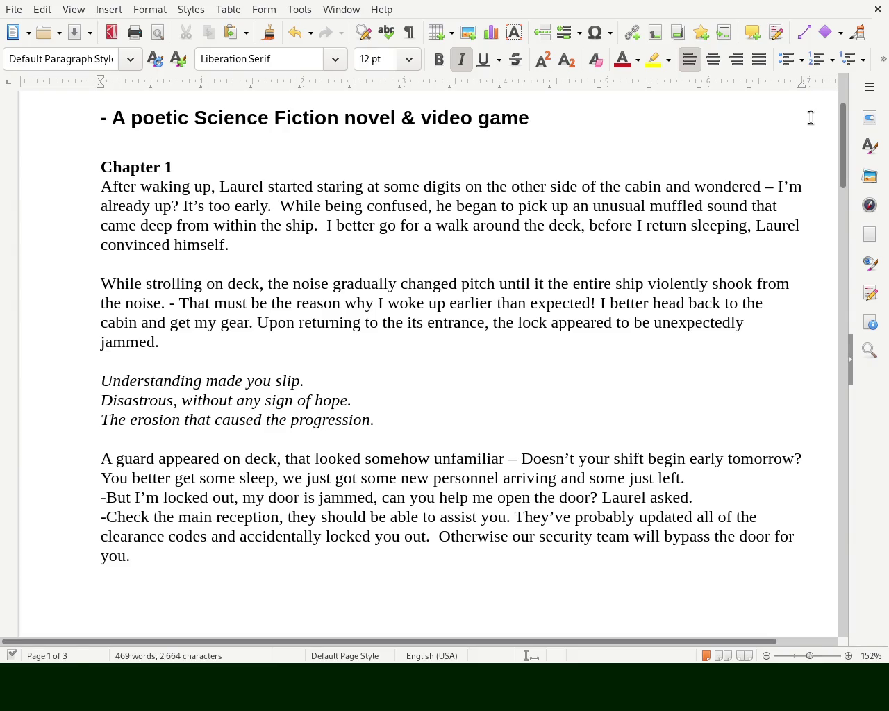
- Rework 'I'm' at the start of Laurel's opening thought into 'Am'
click(790, 186)
key(BackSpace)
key(BackSpace)
text(A)
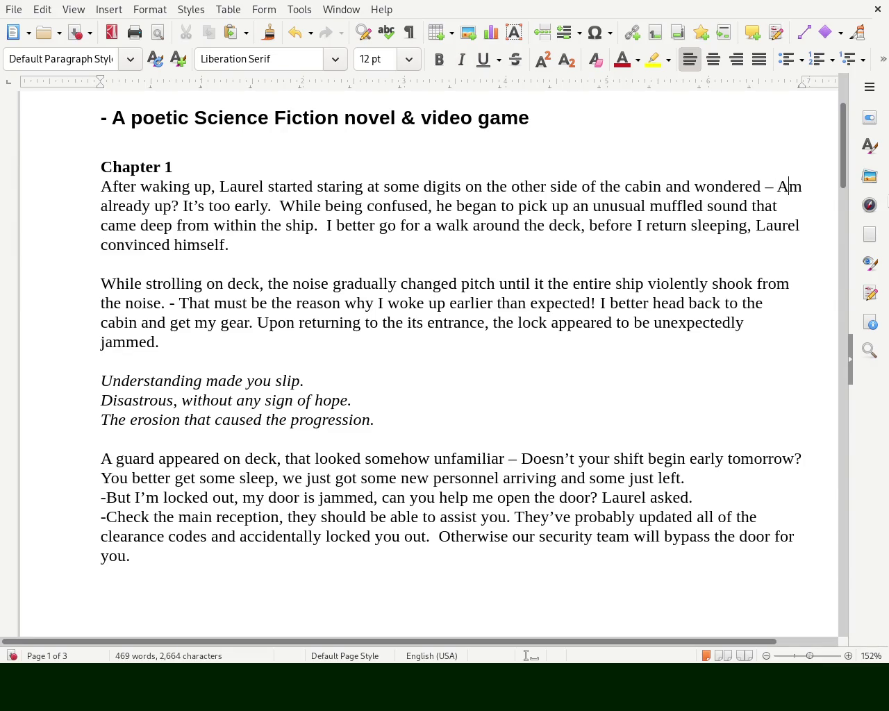
key(Right)
key(Right)
key(Left)
text(I)
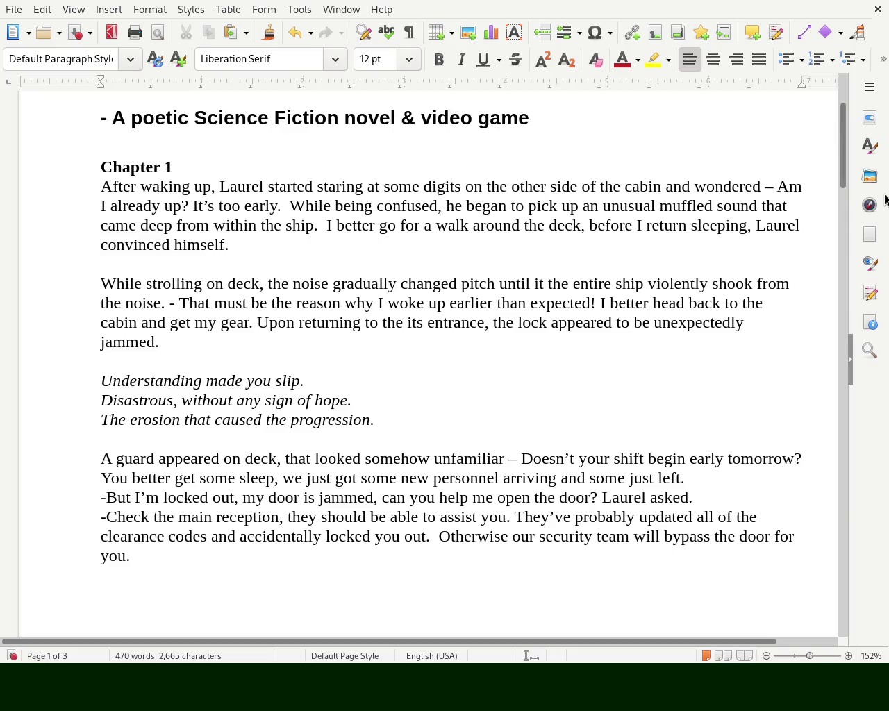
- Restore 'I'm' and clear the stray letters before 'already'
double_click(788, 183)
text(I'm)
key(Right)
key(Right)
key(Right)
key(Left)
key(Left)
key(Delete)
key(Delete)
key(Delete)
key(BackSpace)
text(a)
- Replace 'up' with 'awake' so the line reads 'I'm already awake?'
key(Right)
key(Right)
key(Right)
key(Right)
key(Right)
key(Right)
key(BackSpace)
key(BackSpace)
text(up)
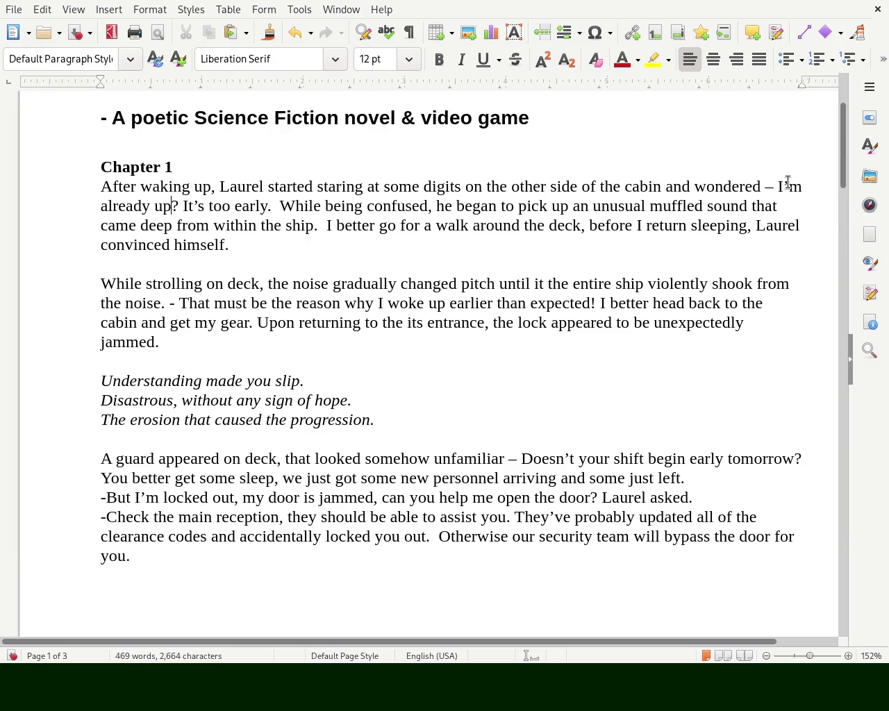
key(BackSpace)
key(BackSpace)
text(awake)
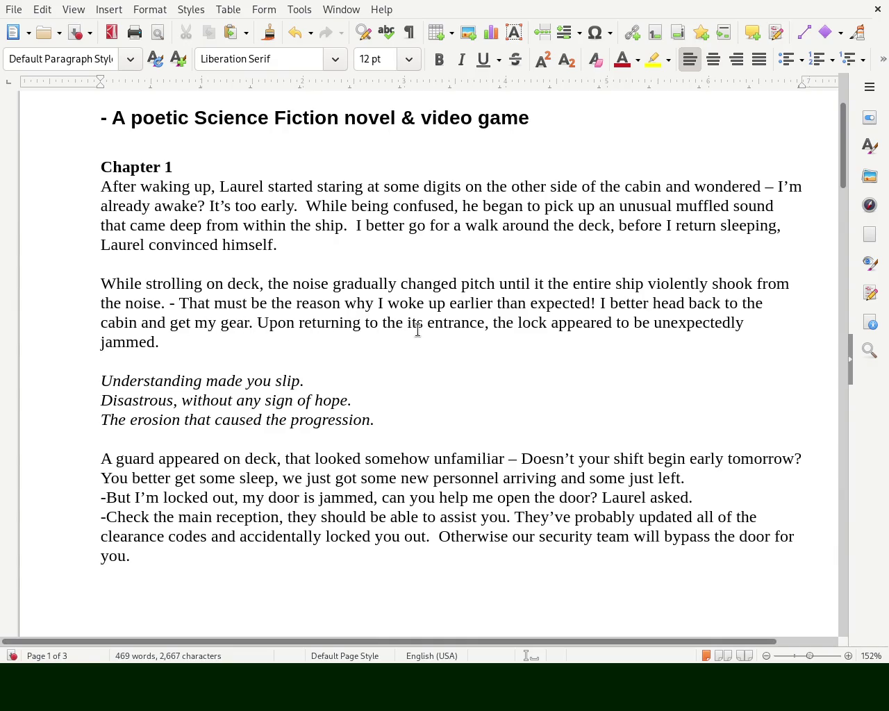
- Replace 'the its' with 'his' to read 'returning to his entrance'
double_click(391, 323)
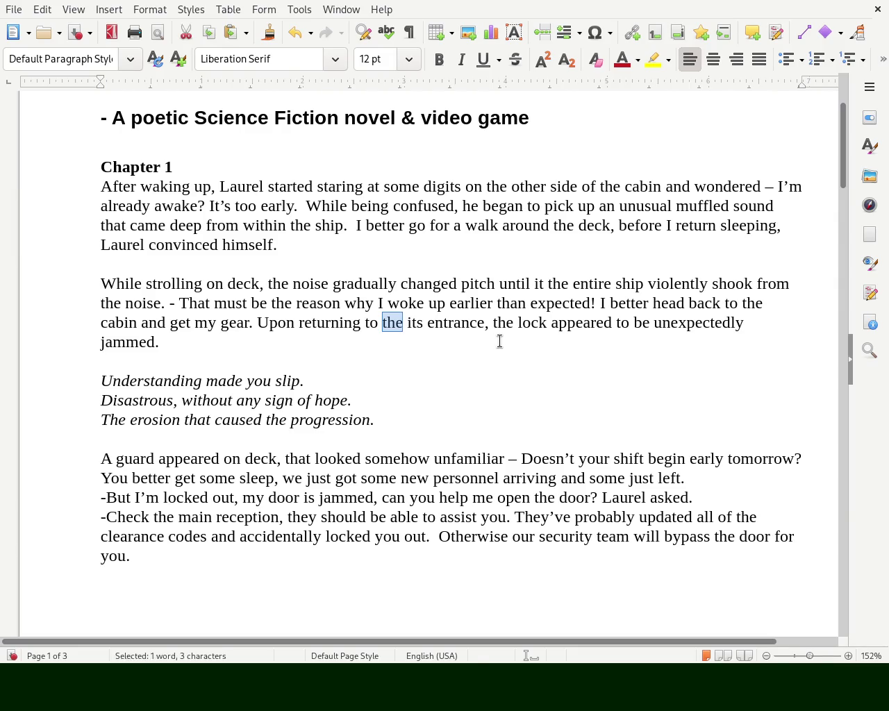
key(Delete)
key(Delete)
key(Delete)
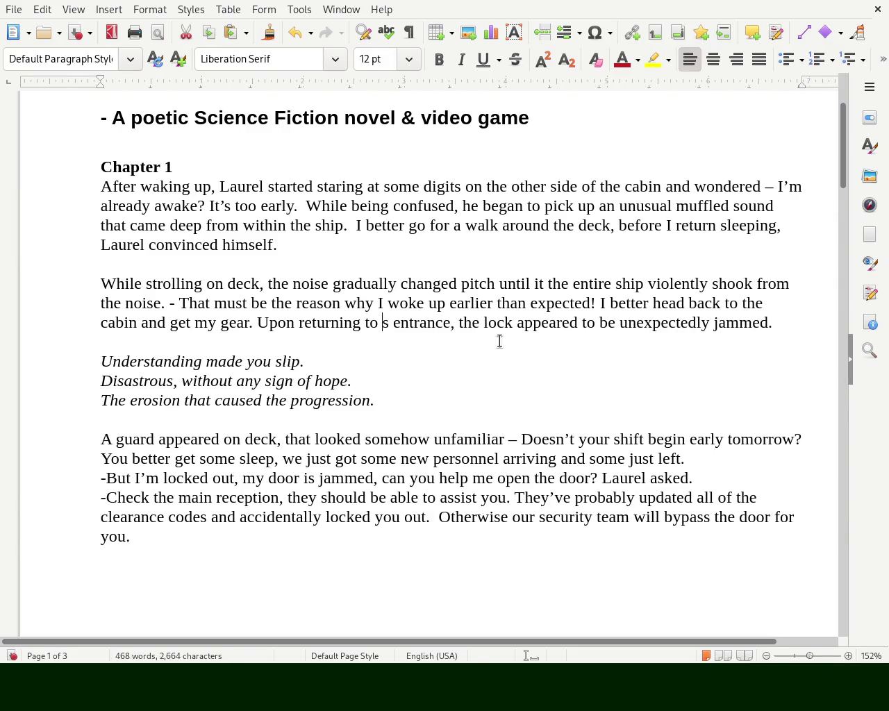
text(his)
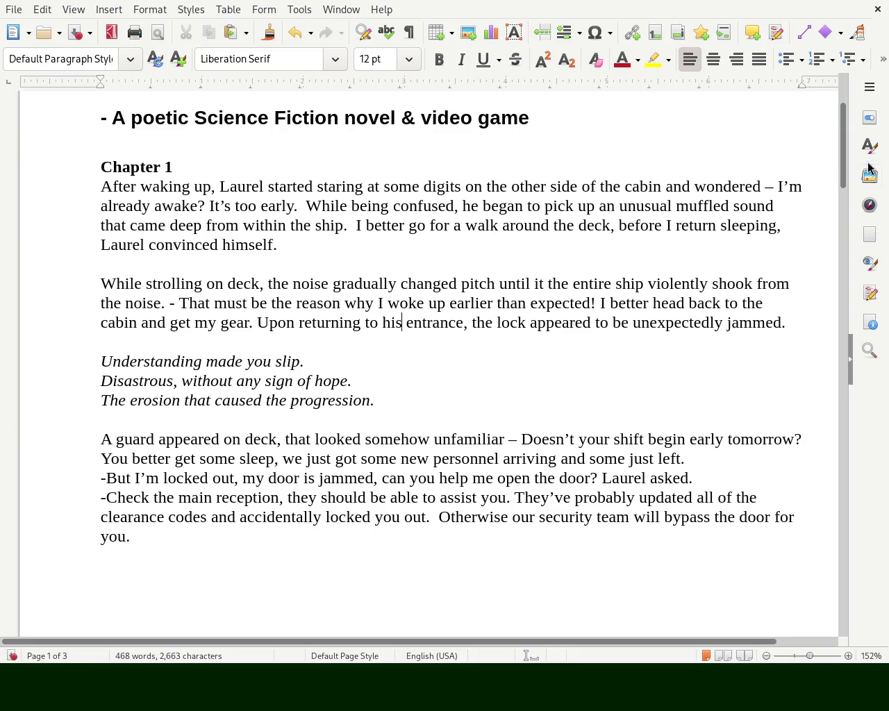
- Save the novel and scroll down to the janitor's dialogue
drag(849, 125, 877, 292)
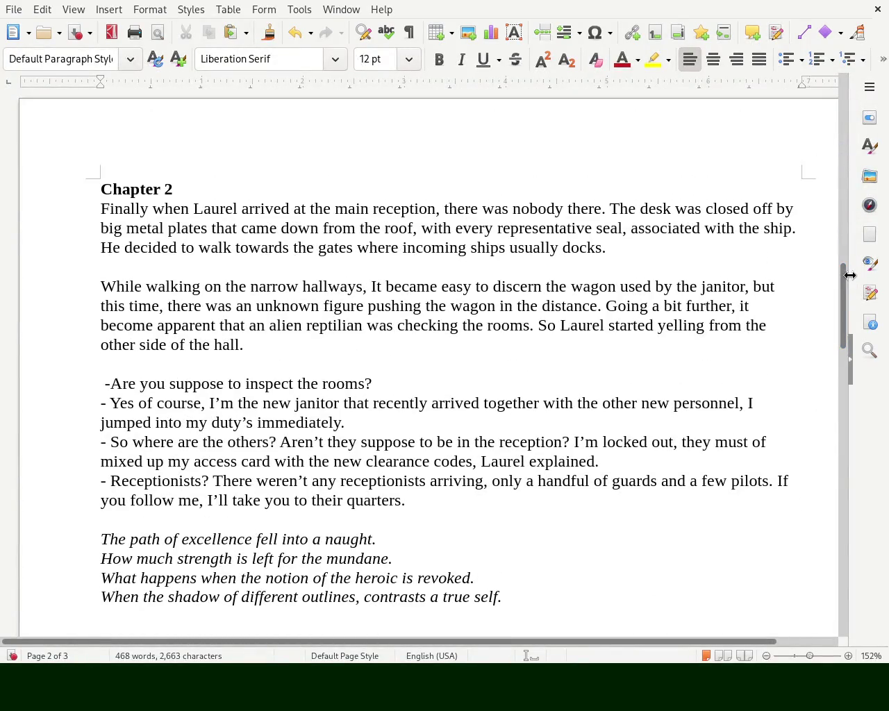
key(ctrl+s)
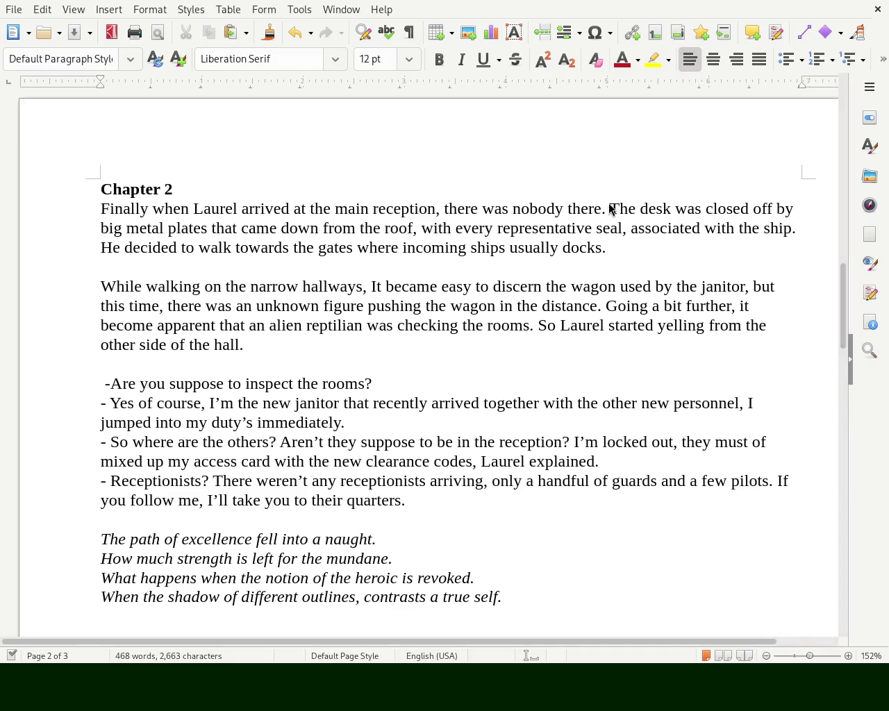
scroll(844, 300, down, 3)
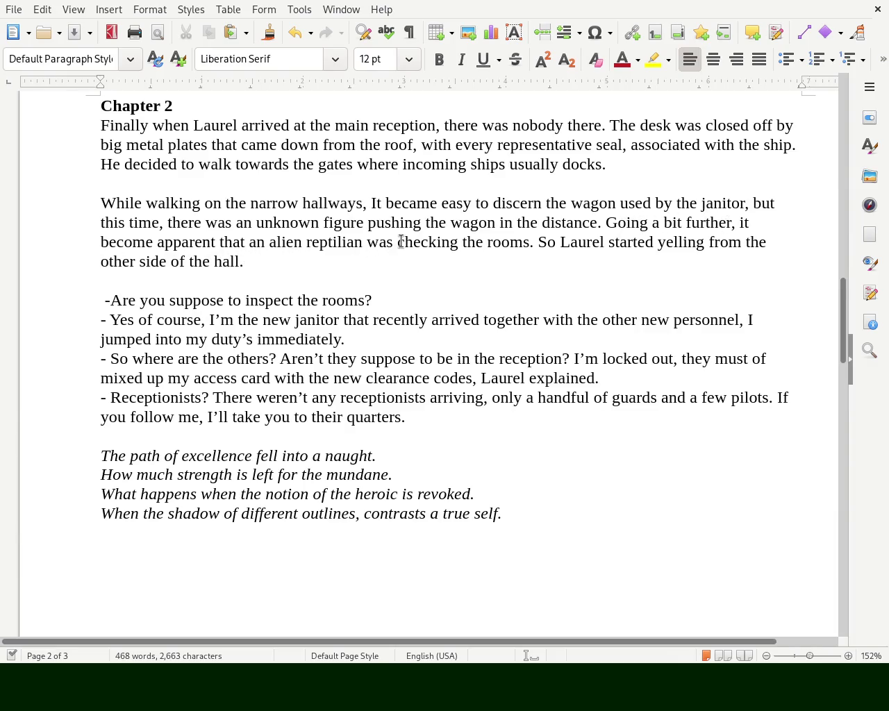
- Remove 'of course' and the extra space from the janitor's 'Yes' reply
drag(560, 242, 742, 260)
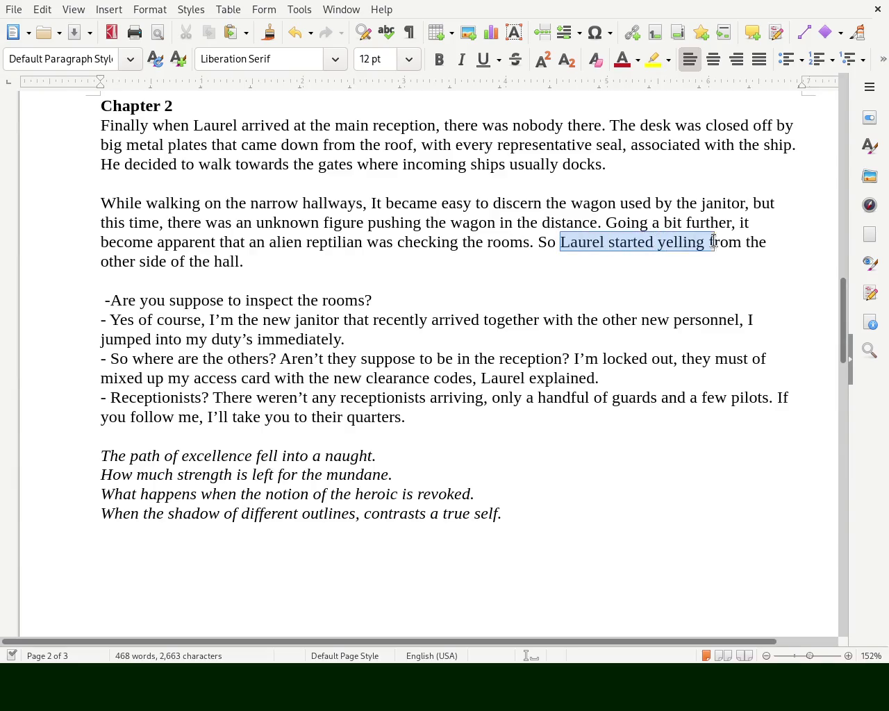
click(293, 266)
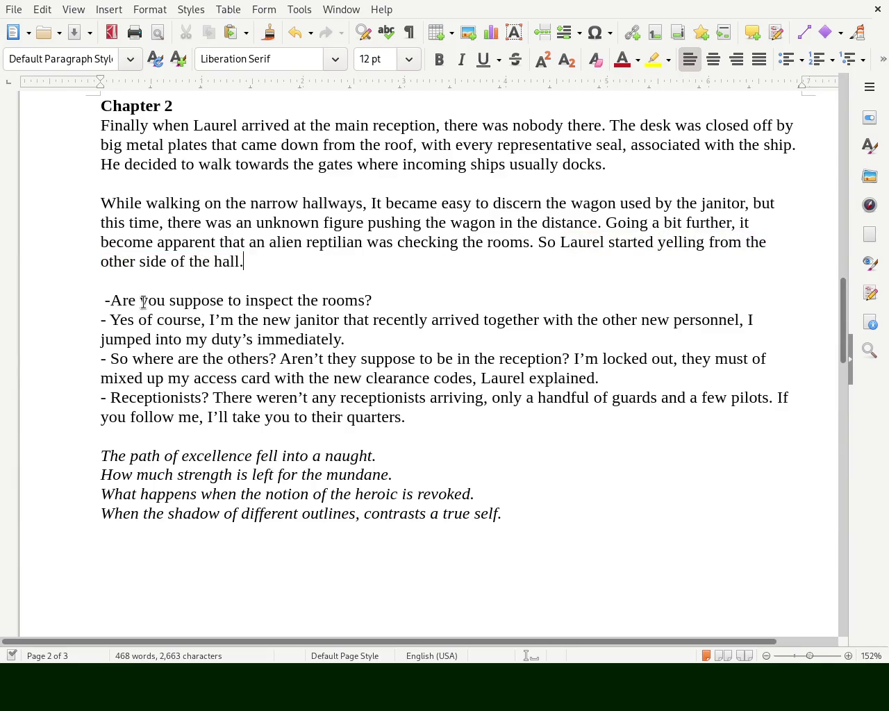
drag(149, 302, 383, 304)
click(156, 321)
drag(138, 321, 202, 321)
key(Delete)
key(BackSpace)
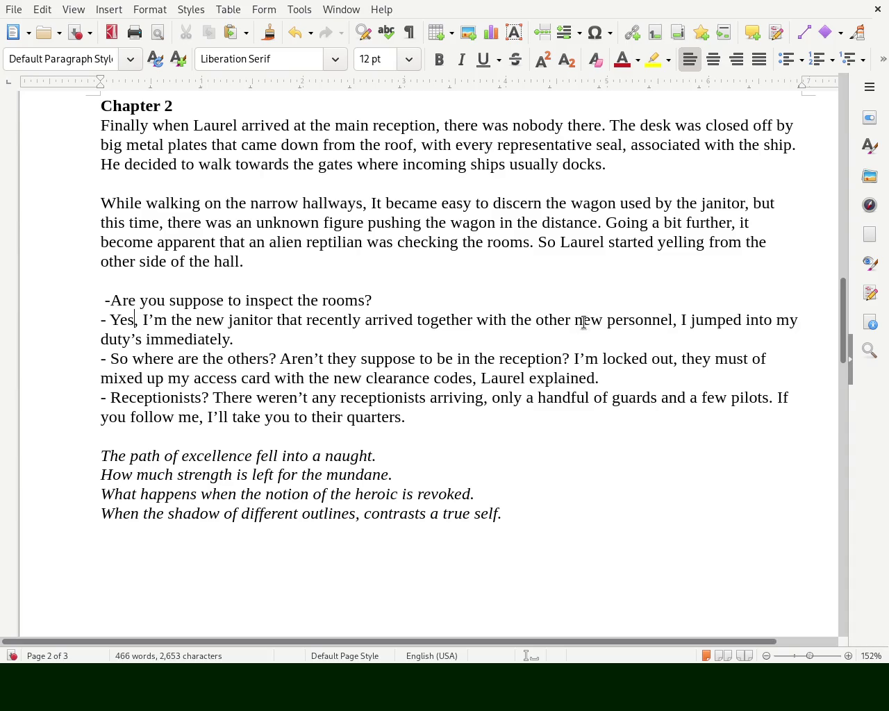
- Delete 'new' and change 'the' to 'a', making it 'Yes, I'm a janitor'
double_click(209, 322)
key(BackSpace)
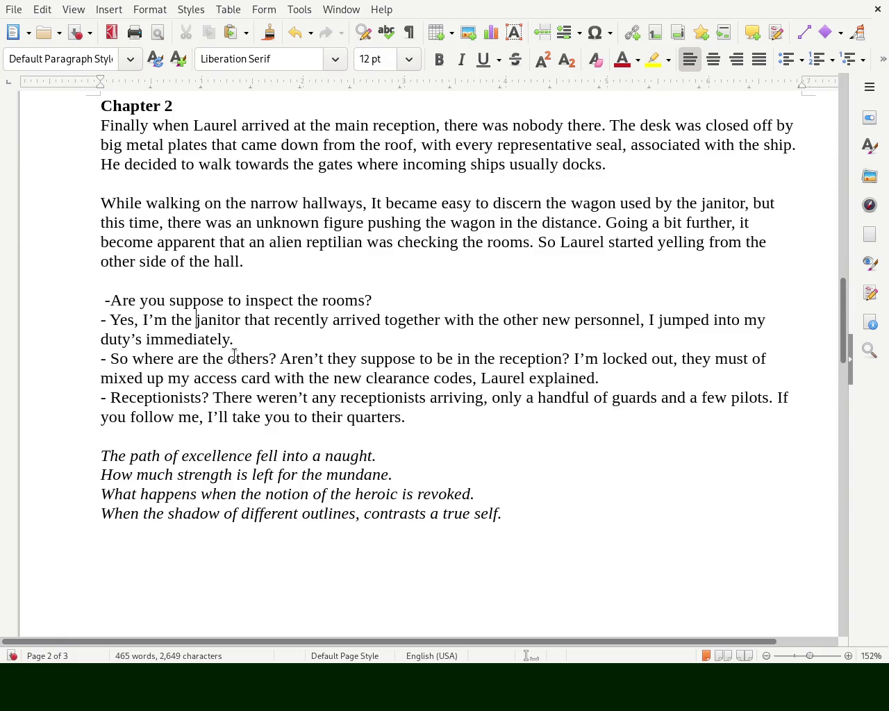
double_click(181, 319)
text(a)
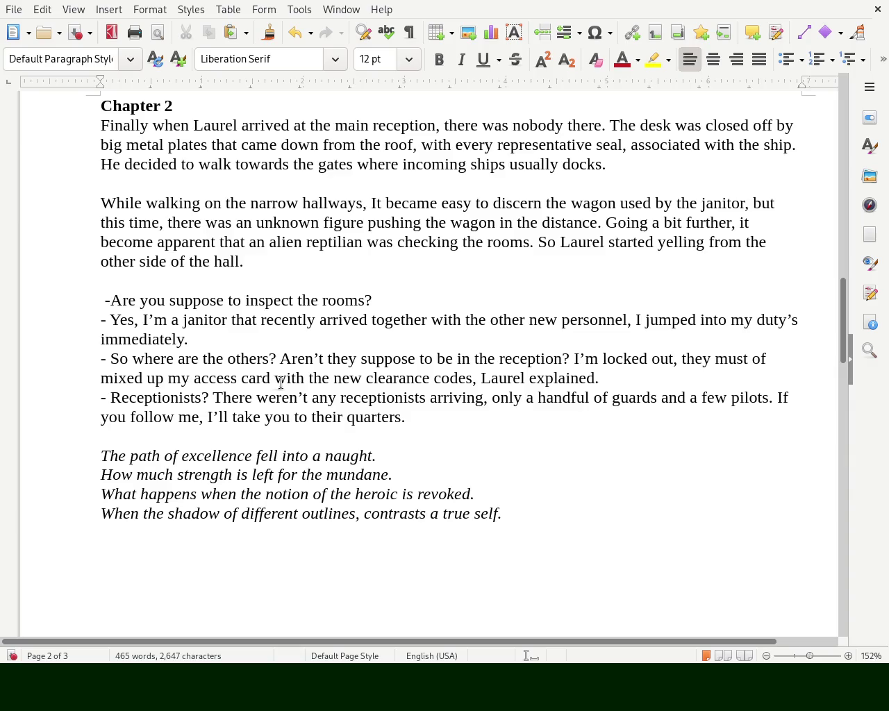
- Review the receptionist's reply ending 'quarters' and scroll down to Chapter 3
double_click(615, 378)
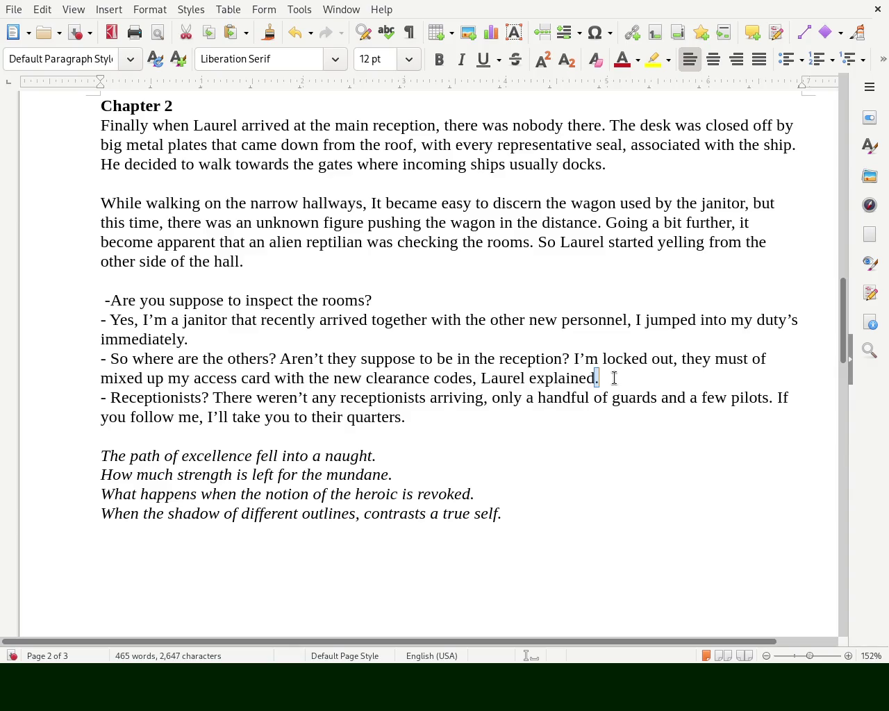
click(7, 395)
mouse_move(776, 398)
mouse_down()
mouse_move(398, 417)
mouse_move(448, 418)
mouse_up()
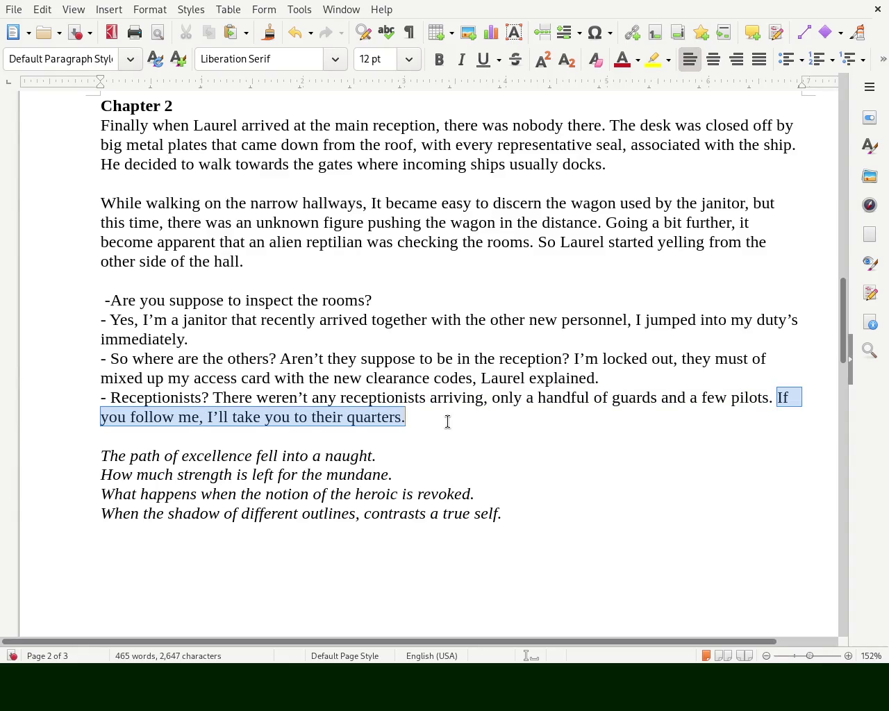
click(448, 418)
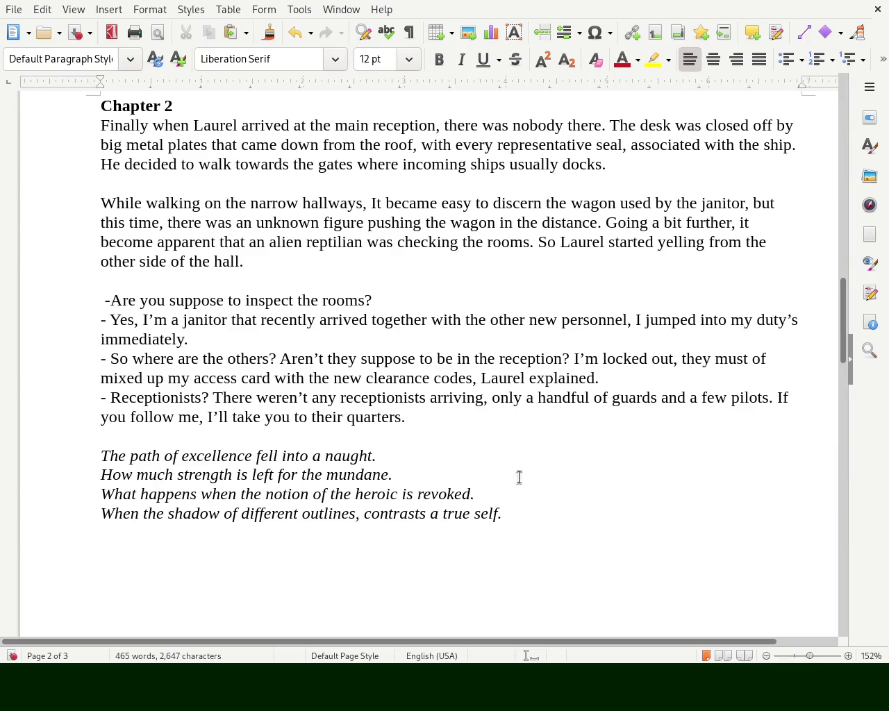
drag(845, 316, 842, 470)
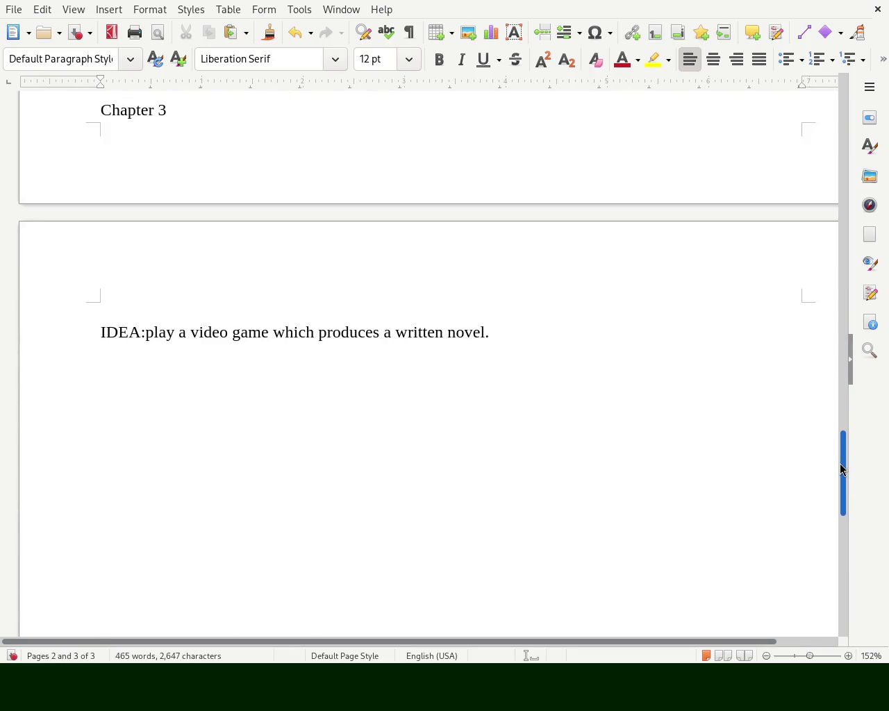
- Move Chapter 3 onto a fresh page and open a blank line beneath its heading
click(100, 107)
key(Return)
key(Return)
key(BackSpace)
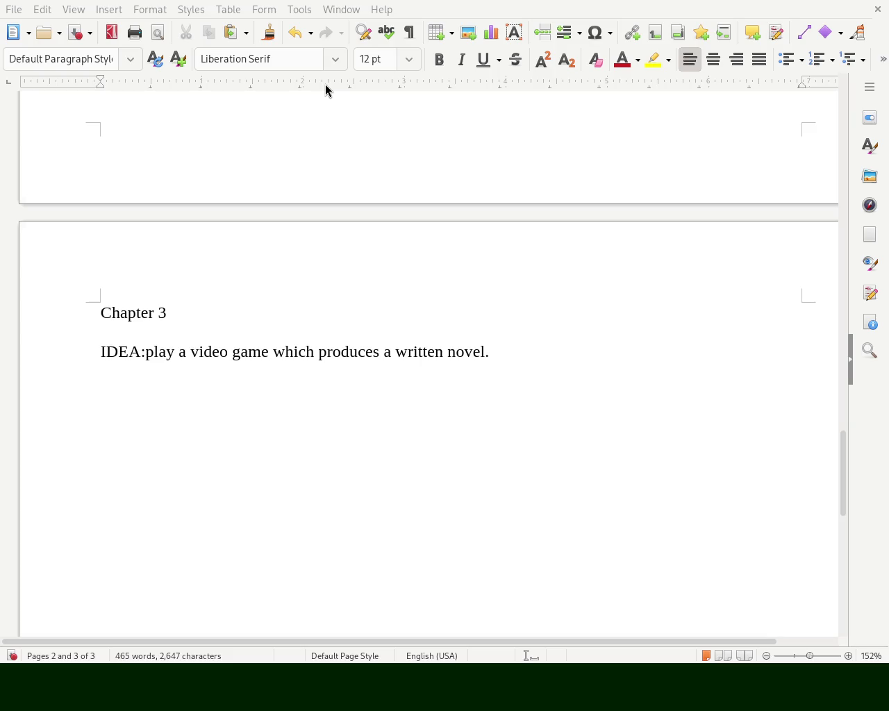
click(261, 322)
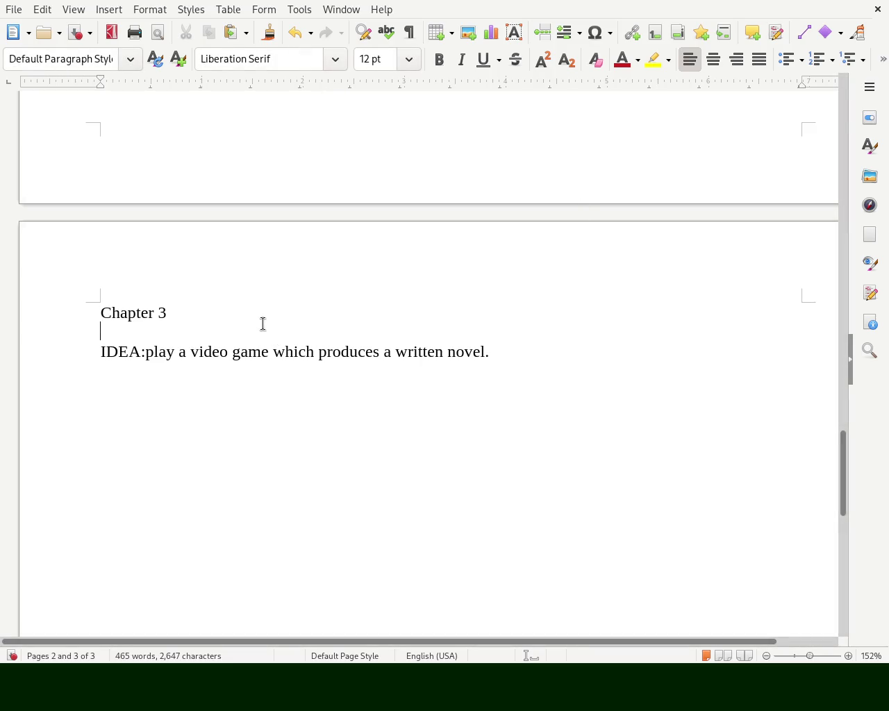
key(Return)
key(Return)
key(Return)
key(Return)
key(Return)
key(Up)
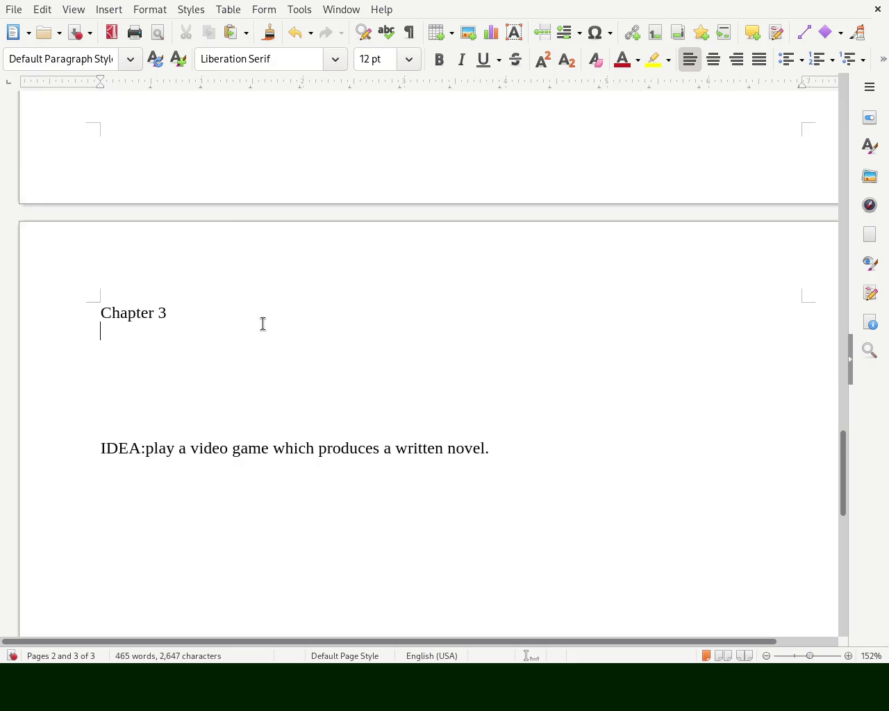
- Begin the opening line with a dash, discarding a first draft 'Please after you'
text(Plase)
key(BackSpace)
key(BackSpace)
text(ease af)
text(ter )
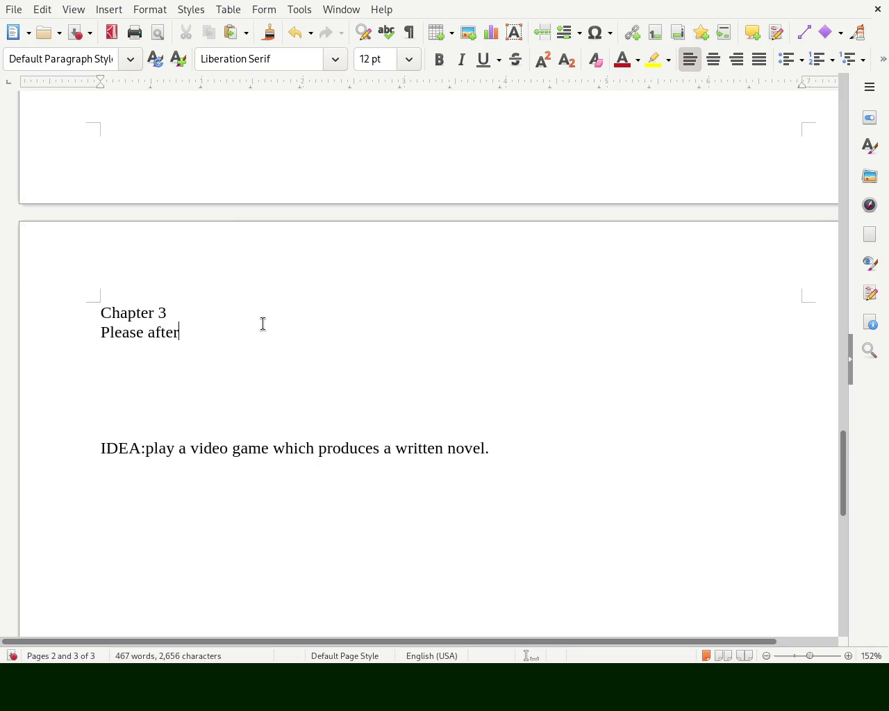
text(you)
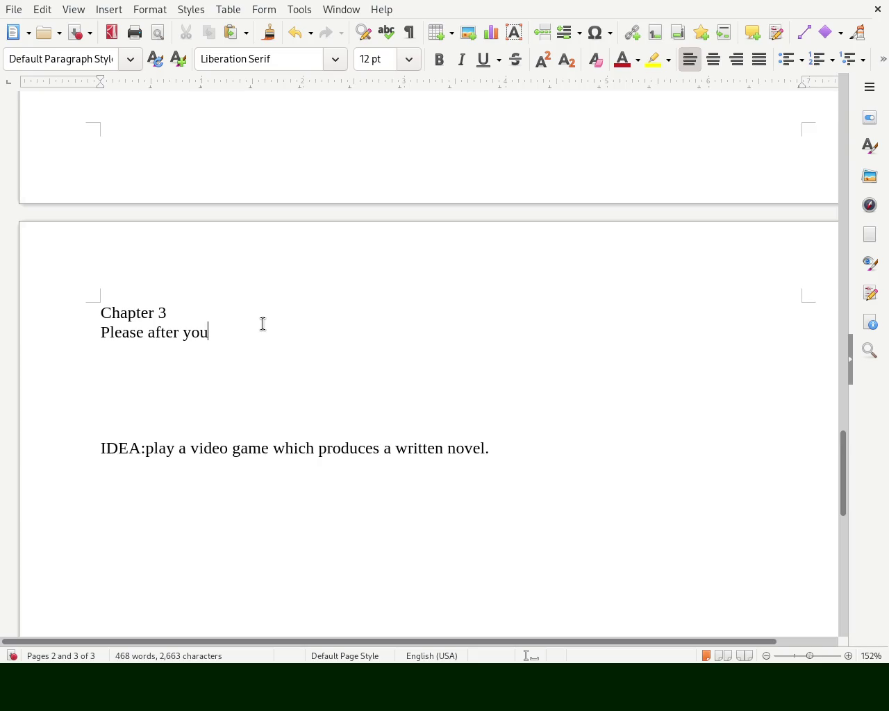
key(BackSpace)
key(BackSpace)
key(BackSpace)
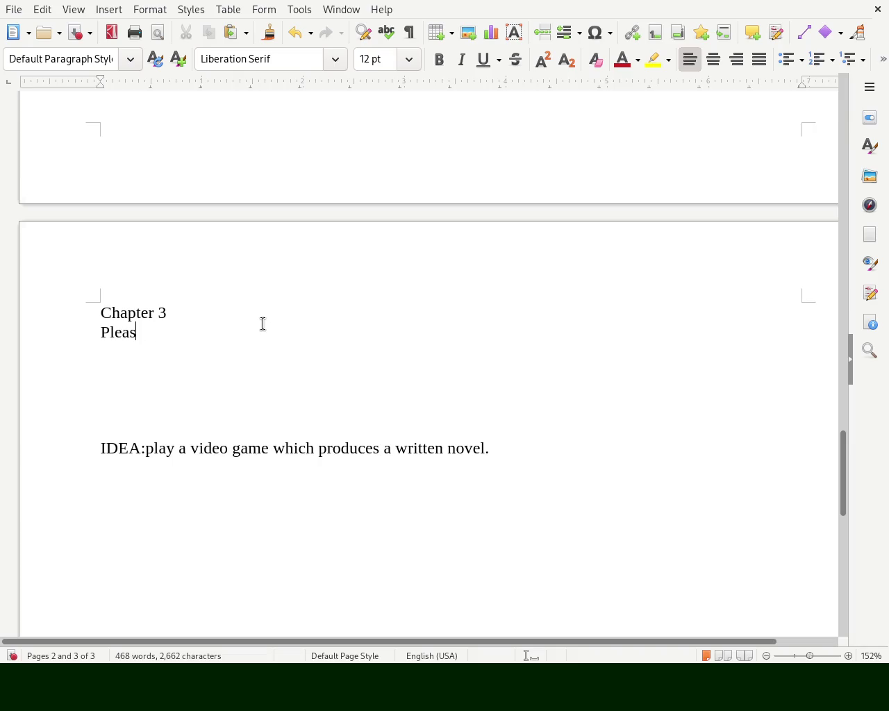
key(BackSpace)
key(BackSpace)
key(BackSpace)
text(-)
text( S)
key(BackSpace)
text(So)
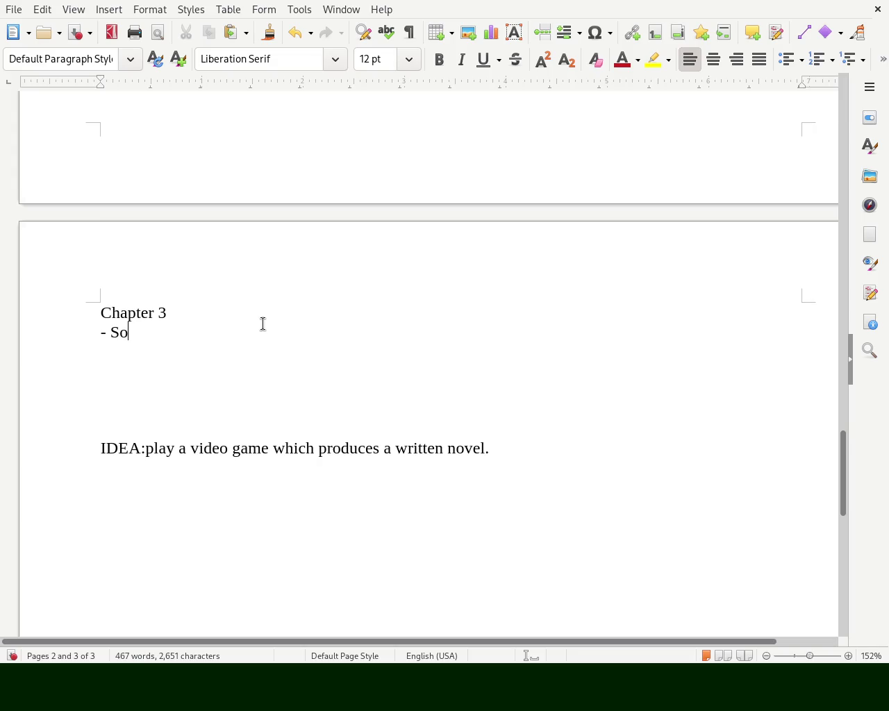
key(BackSpace)
- Type 'while walking to the quarters of the guards, the janitor started mumbling into his intercom device.'
text(while walking to the)
key(BackSpace)
key(BackSpace)
key(BackSpace)
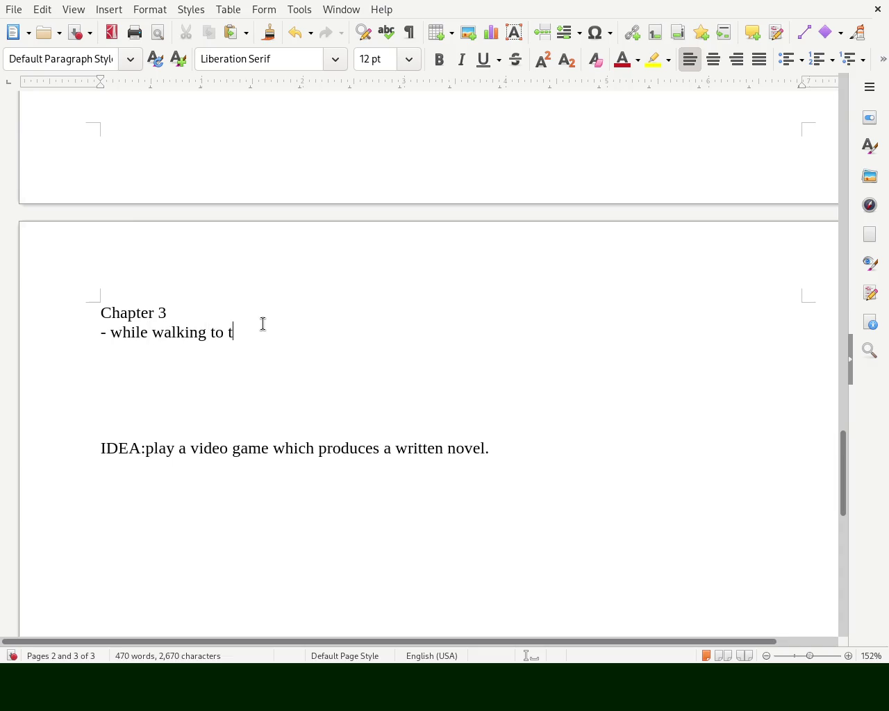
text(the quarters of gt)
key(BackSpace)
key(BackSpace)
text(the guards)
key(BackSpace)
key(BackSpace)
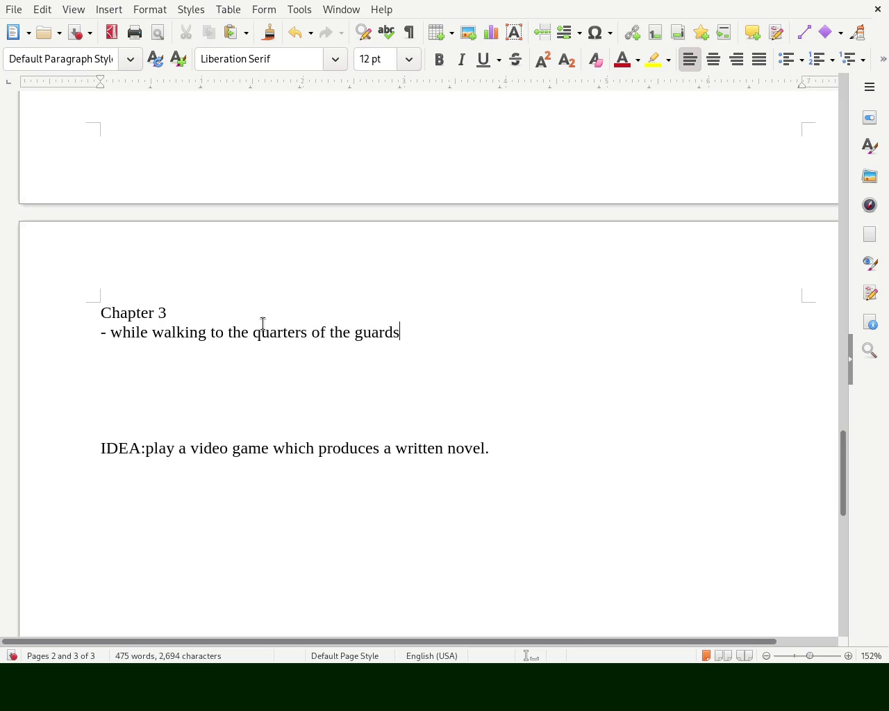
text(the jan)
key(BackSpace)
key(BackSpace)
text(janitor)
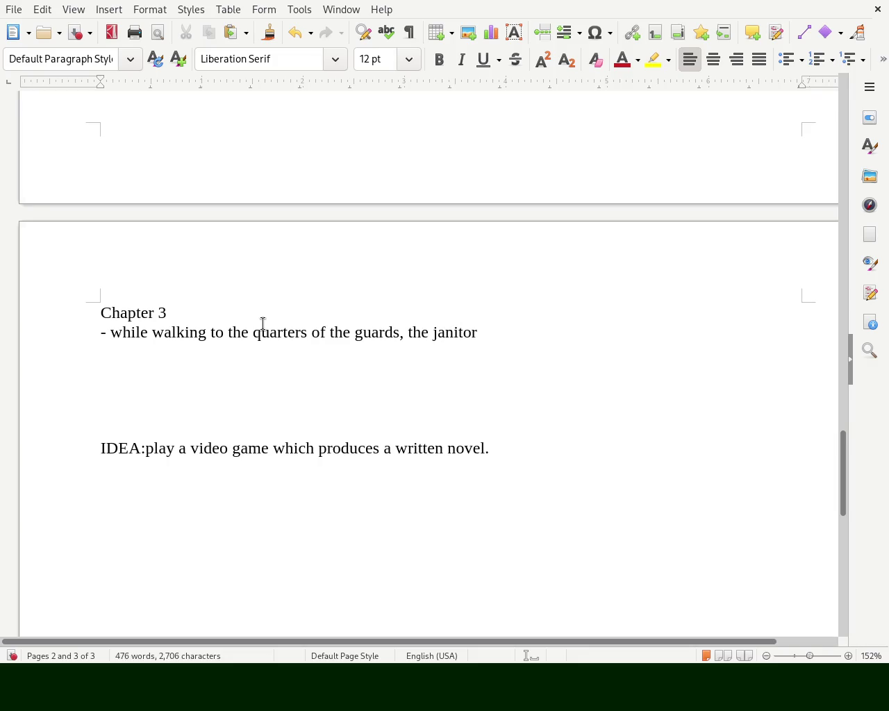
text( started mumbling )
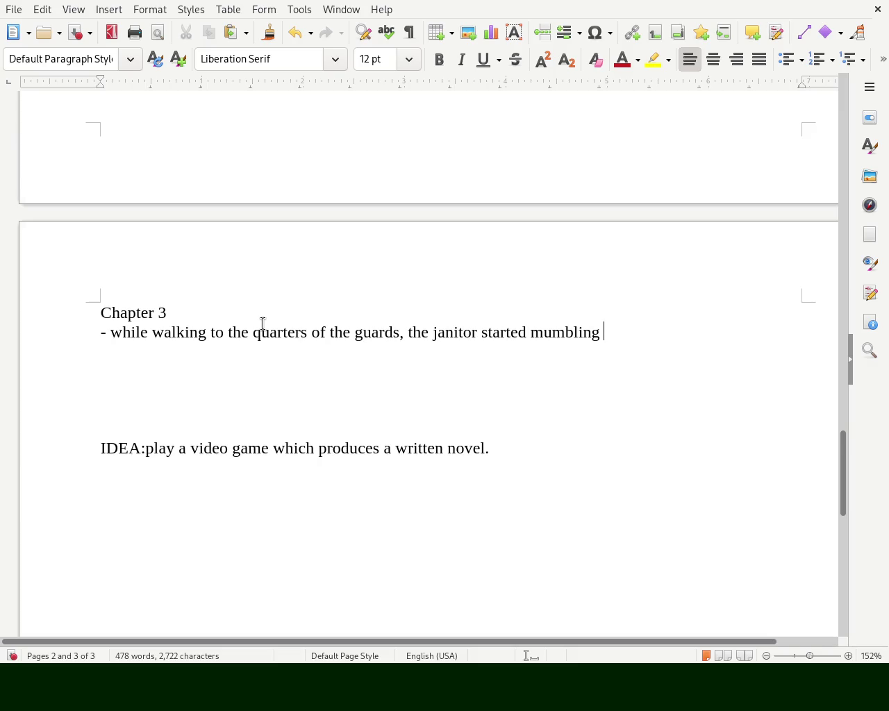
text(into his)
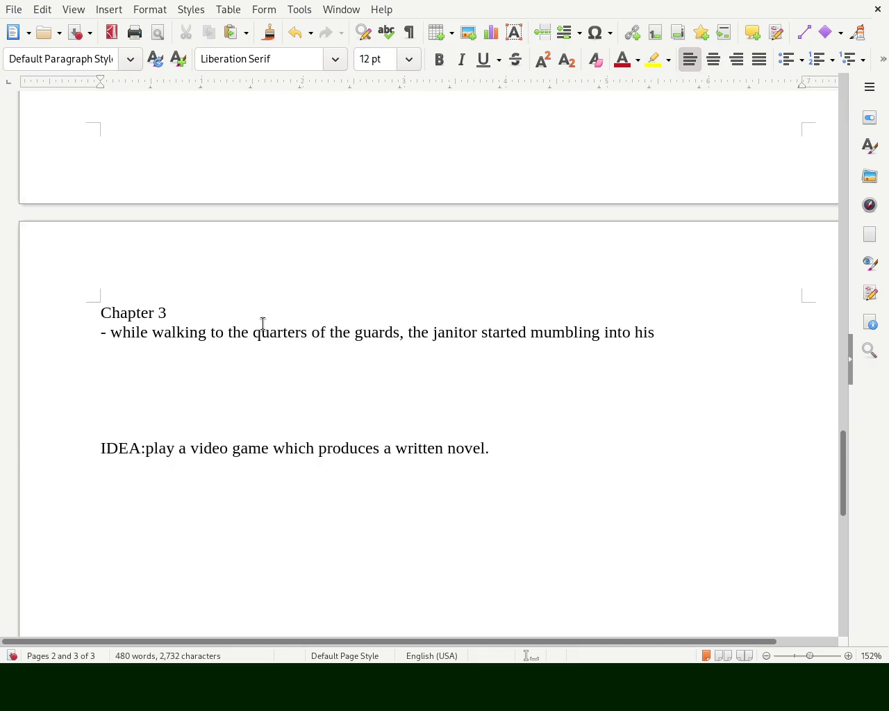
text( intercom )
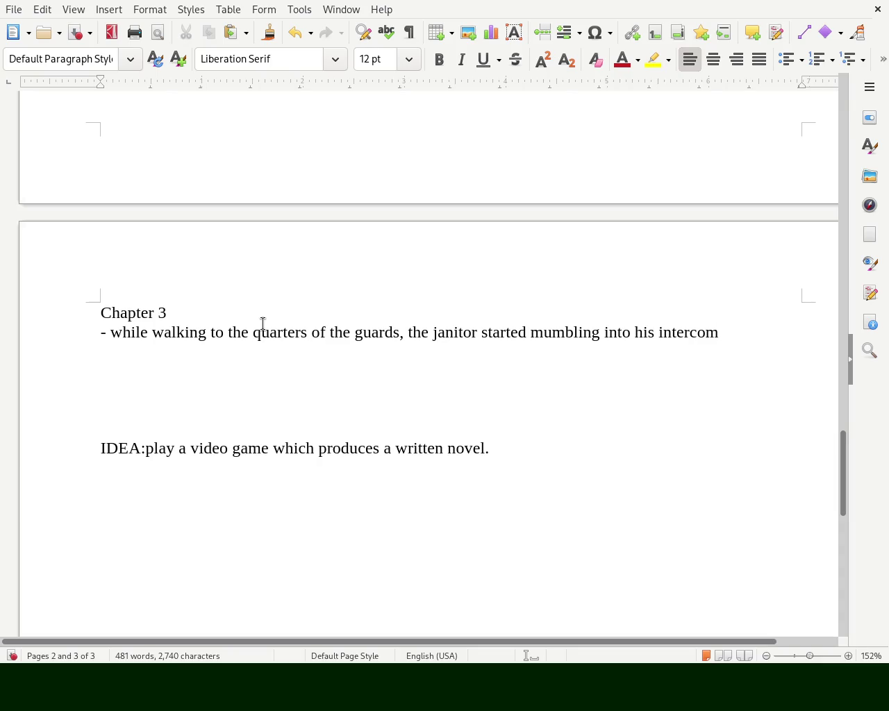
text(dev)
key(BackSpace)
text(c)
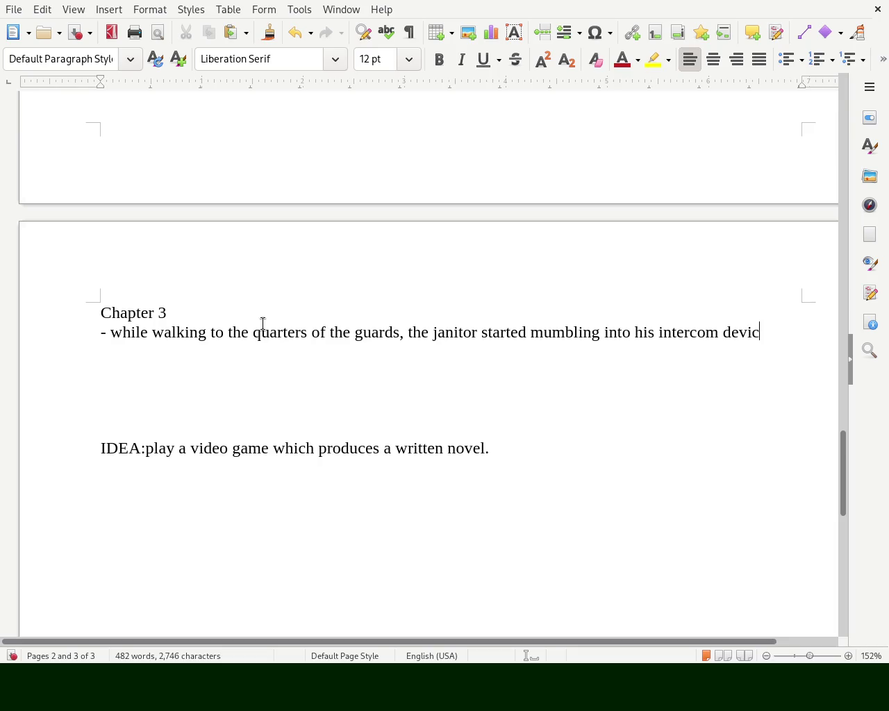
text(e.)
key(Return)
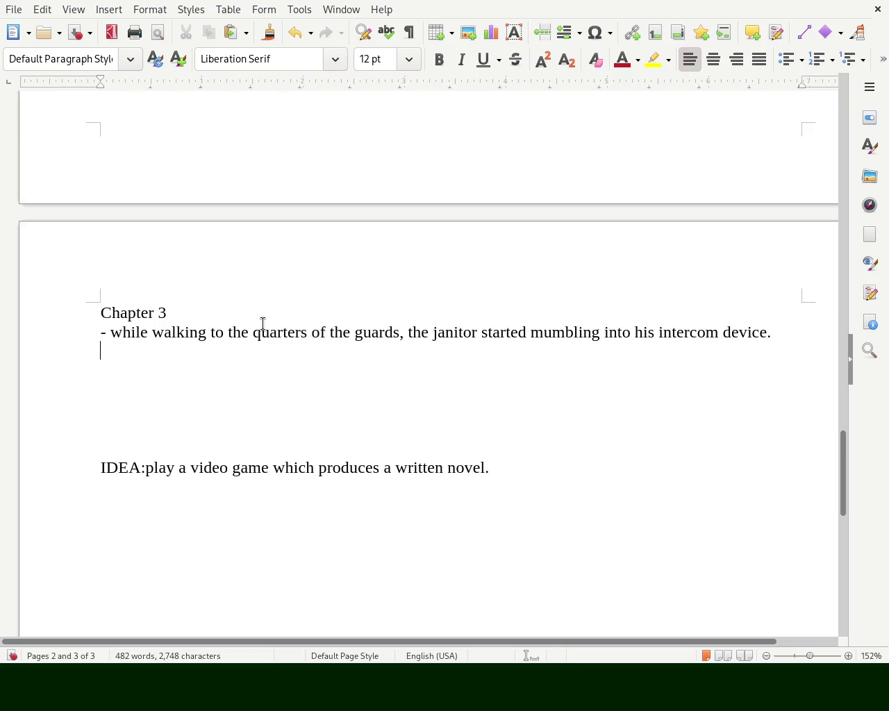
- Capitalise 'While', change 'to' to 'towards', and make it 'the guard's quarters,'
click(112, 332)
key(Delete)
text(W)
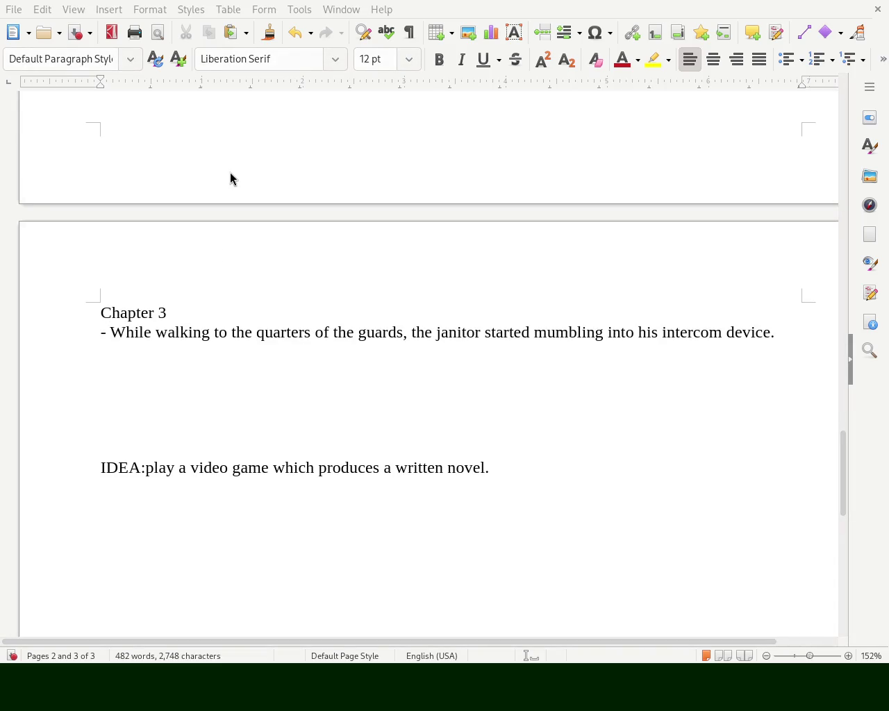
click(225, 334)
text(wards)
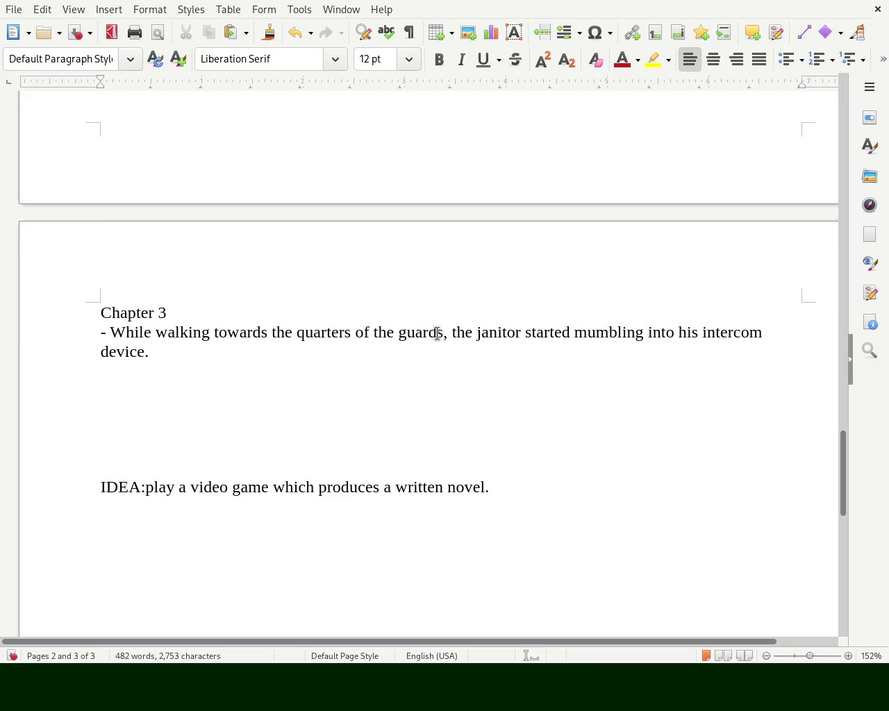
click(299, 333)
text(guards,)
key(BackSpace)
text(')
text(s)
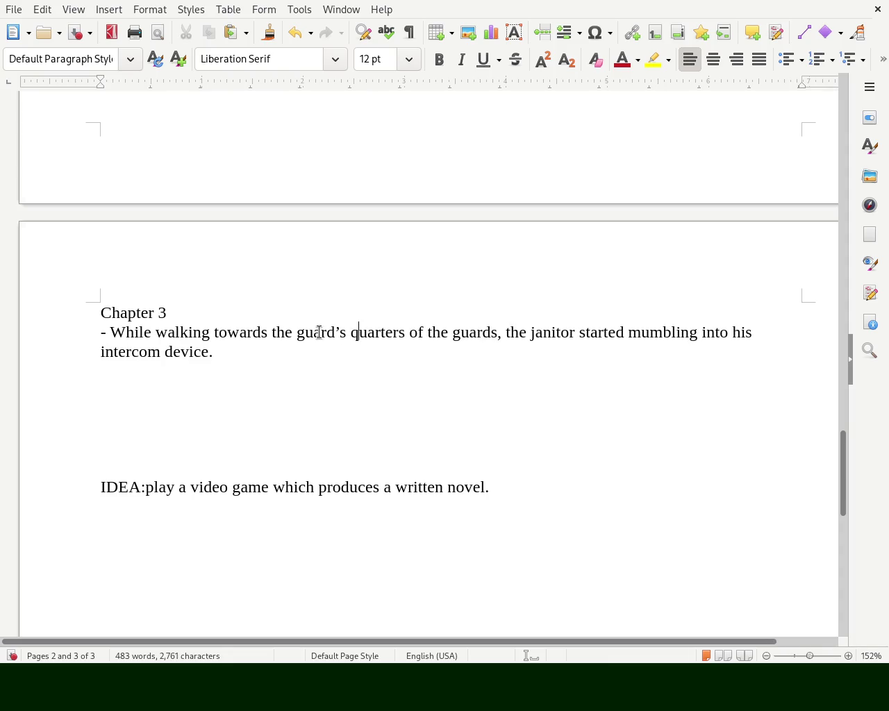
key(Right)
key(Delete)
key(Delete)
key(Delete)
key(Delete)
key(Delete)
key(Delete)
key(Delete)
key(Delete)
key(Delete)
key(Delete)
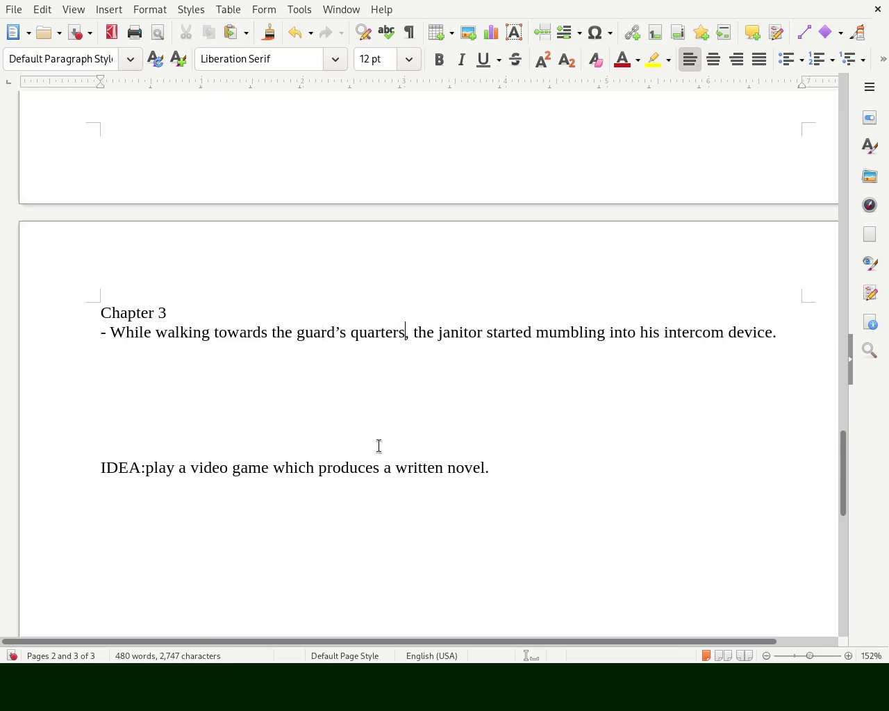
- Add the line 'While nodding and looking back on his should and somehow smiling at Laurel.'
click(133, 364)
text(While o)
key(BackSpace)
text(noddinga)
key(BackSpace)
key(BackSpace)
text(and )
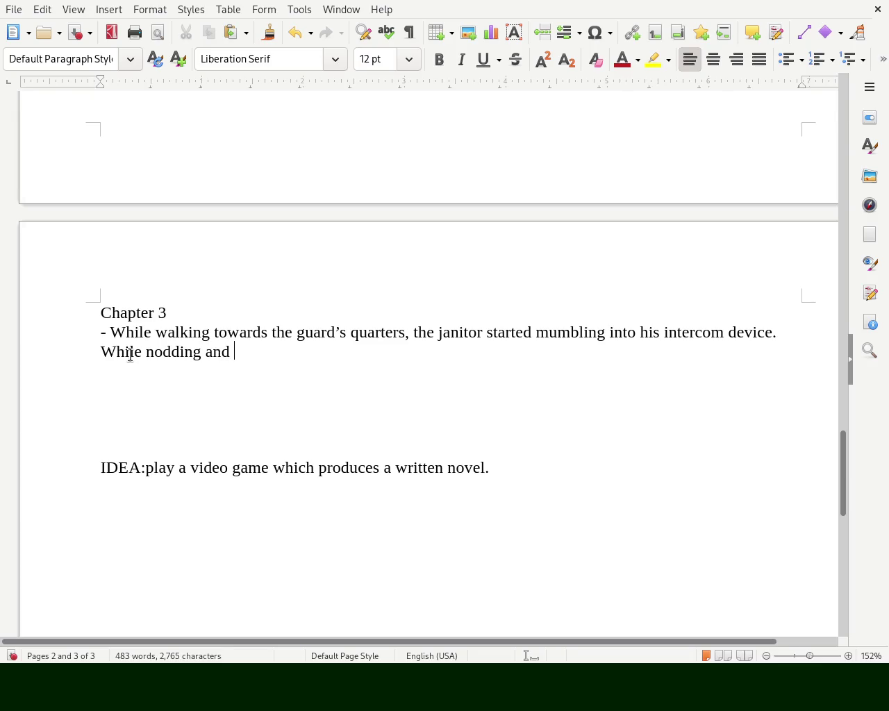
text(looking back on his should and )
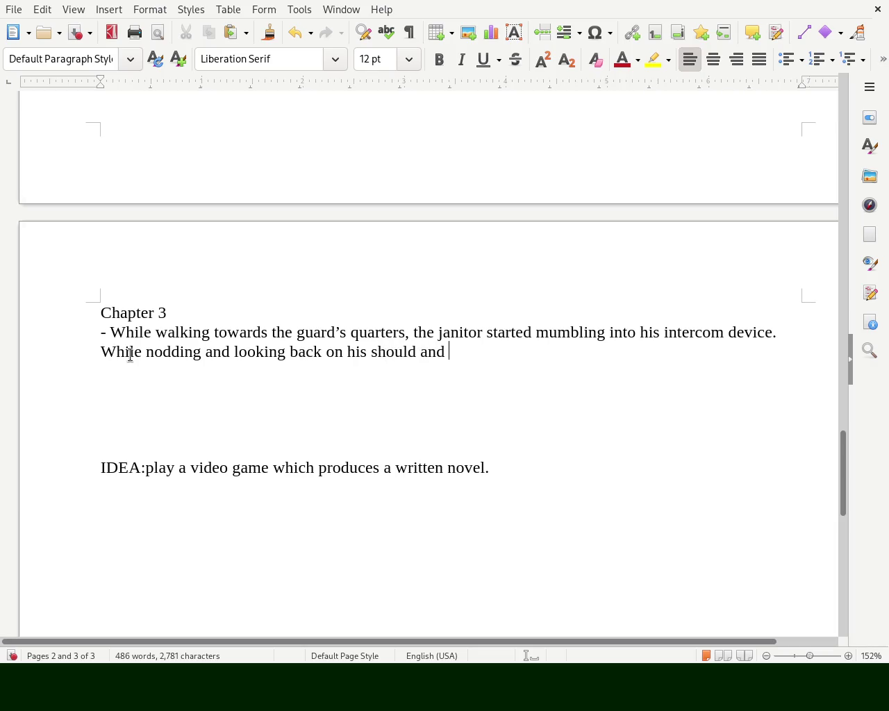
text(sm)
key(BackSpace)
text(omehow smiling at Laurel.)
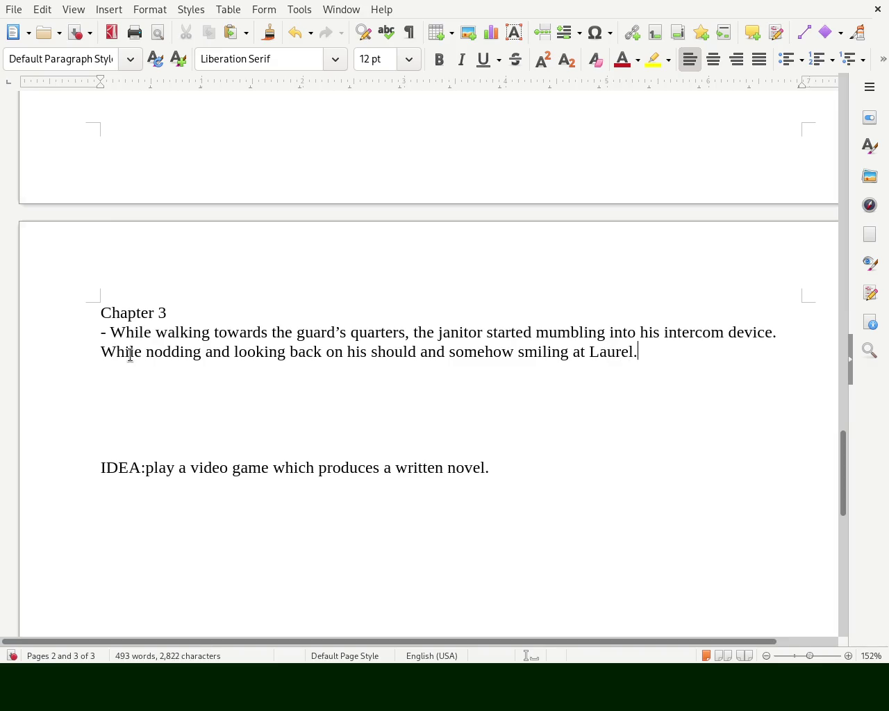
- Reword it to 'trying give a calming smile towards Laurel' and save the novel
double_click(546, 351)
click(519, 351)
double_click(537, 351)
key(BackSpace)
key(BackSpace)
key(BackSpace)
key(BackSpace)
key(BackSpace)
key(BackSpace)
key(BackSpace)
key(BackSpace)
key(BackSpace)
text(trying give a )
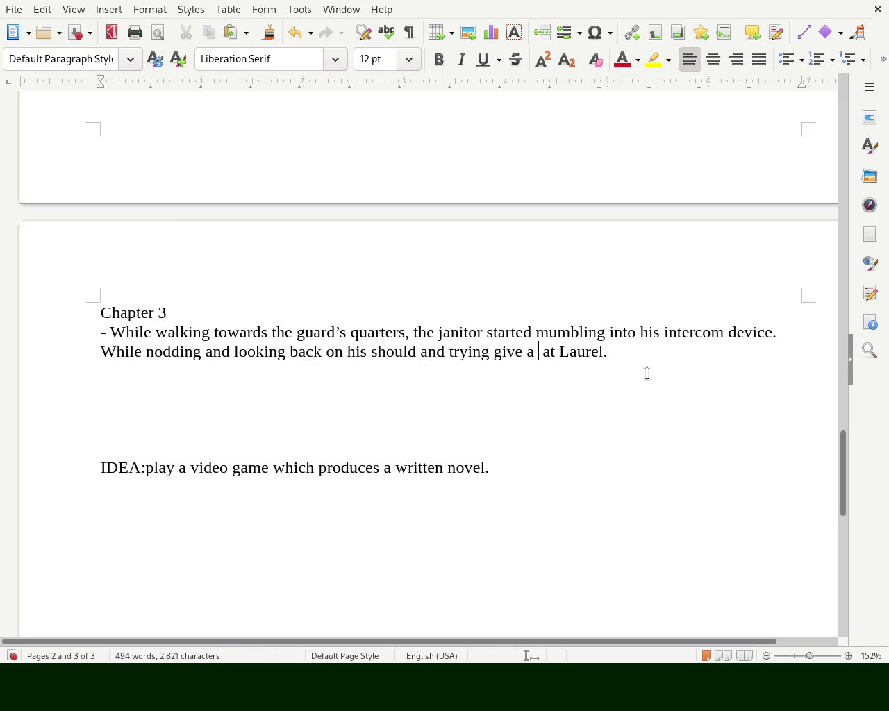
text(calming smile)
key(Right)
key(Delete)
key(Delete)
text(towards)
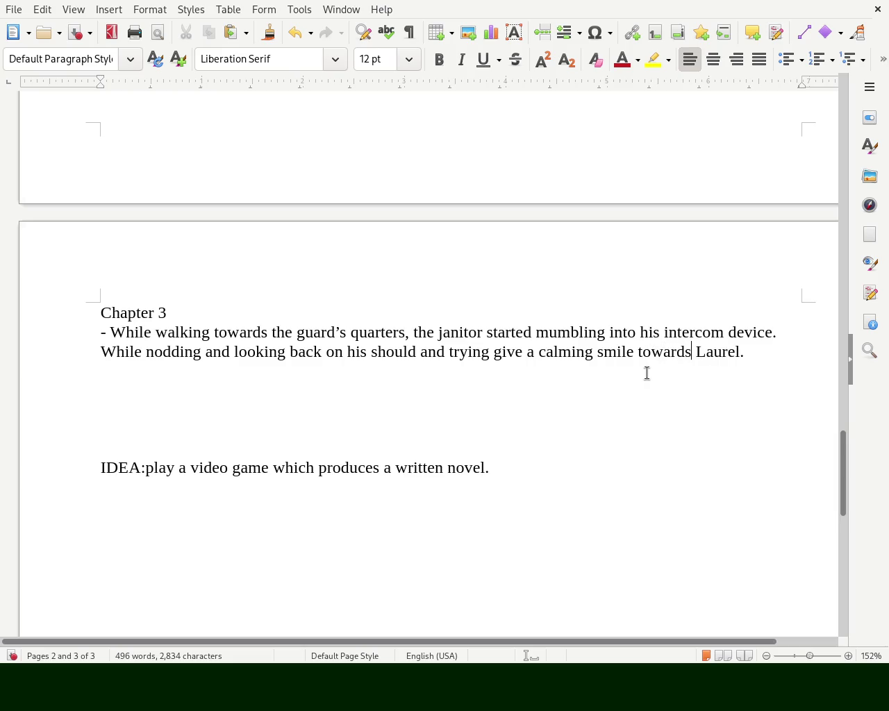
key(ctrl+s)
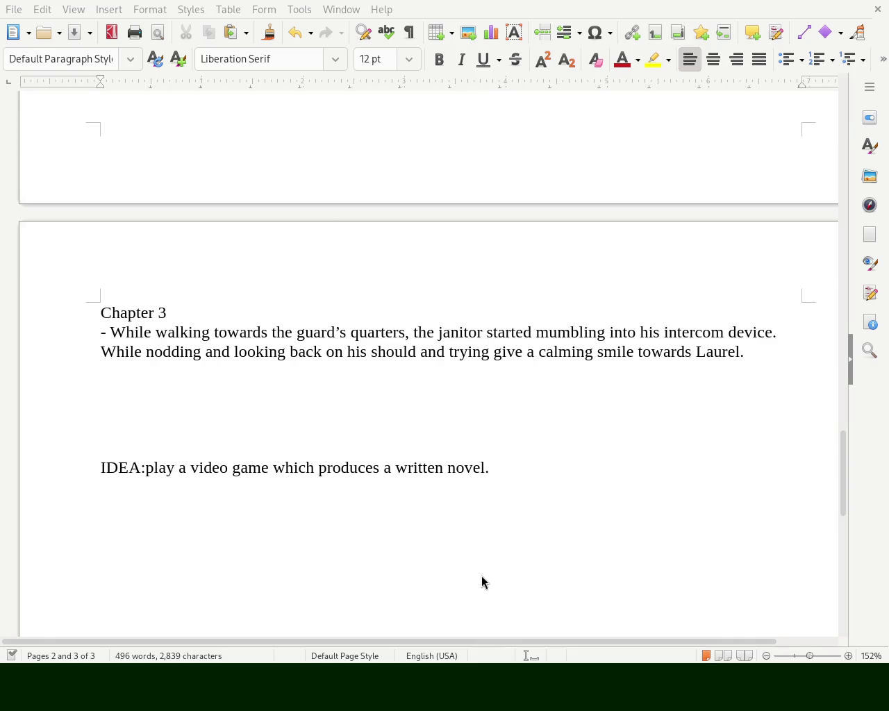
click(619, 201)
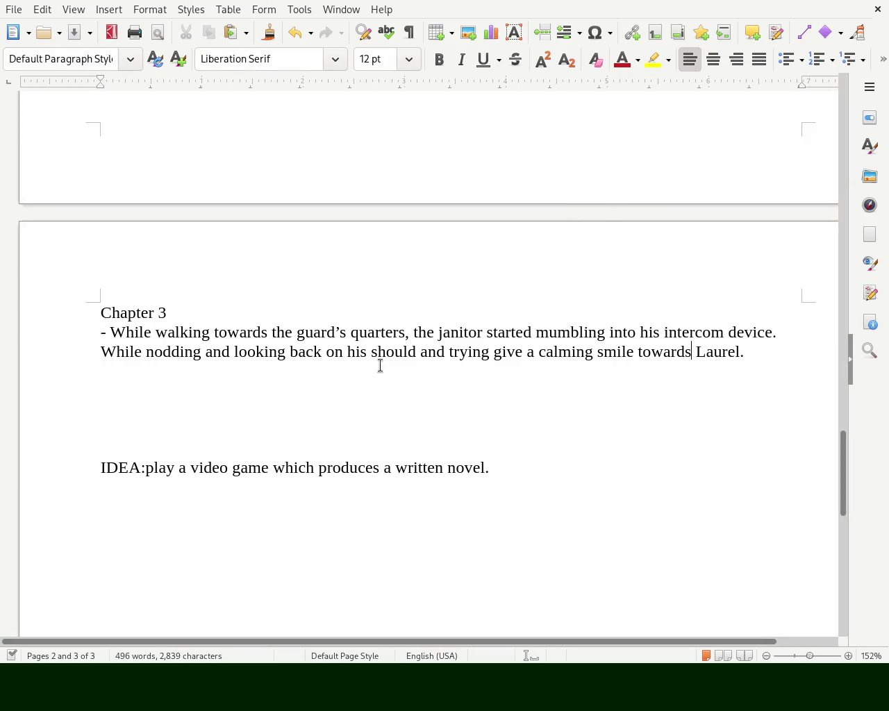
- Remove the leading dash and merge the nodding line into the first, starting it 'He kept'
click(104, 332)
key(Delete)
key(Delete)
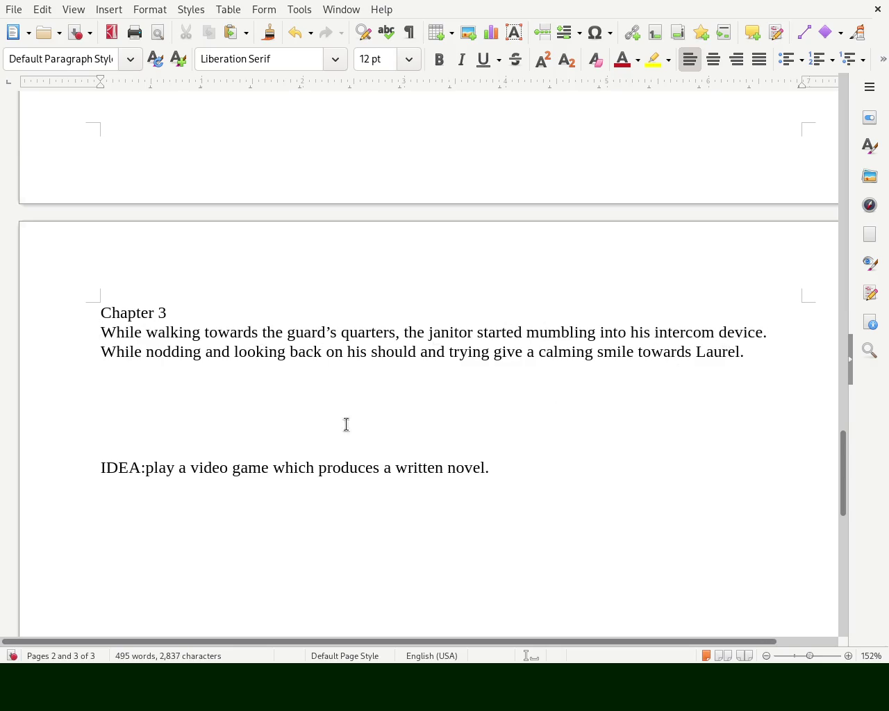
double_click(120, 352)
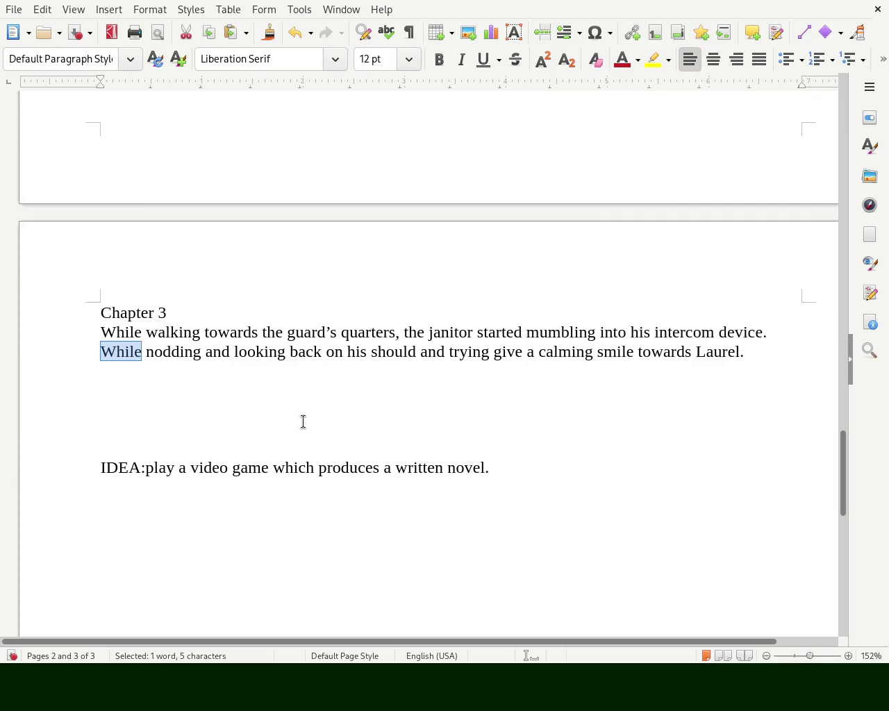
text(A)
key(BackSpace)
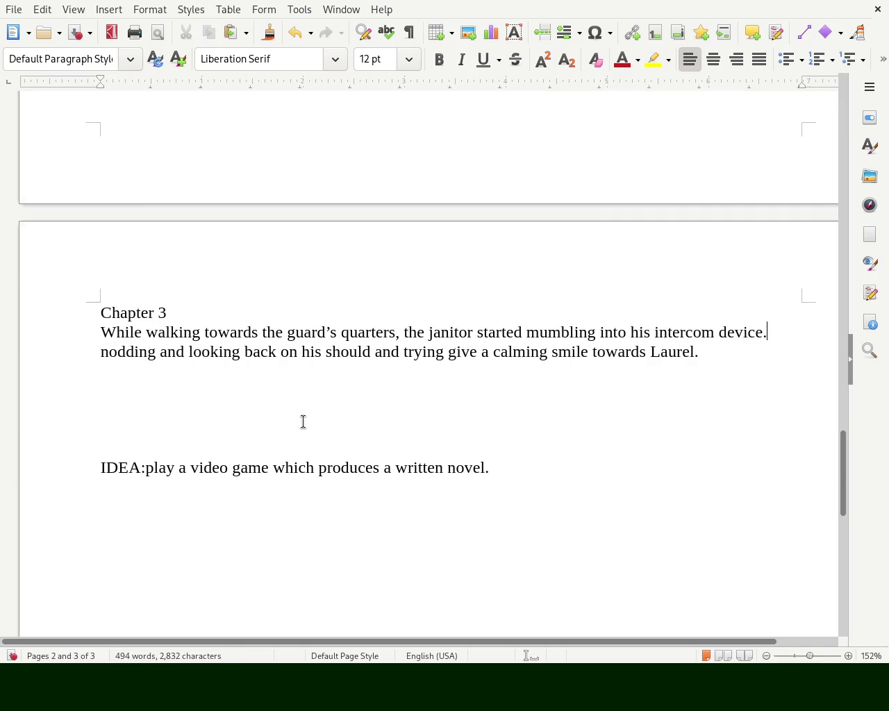
text( He)
text( kept)
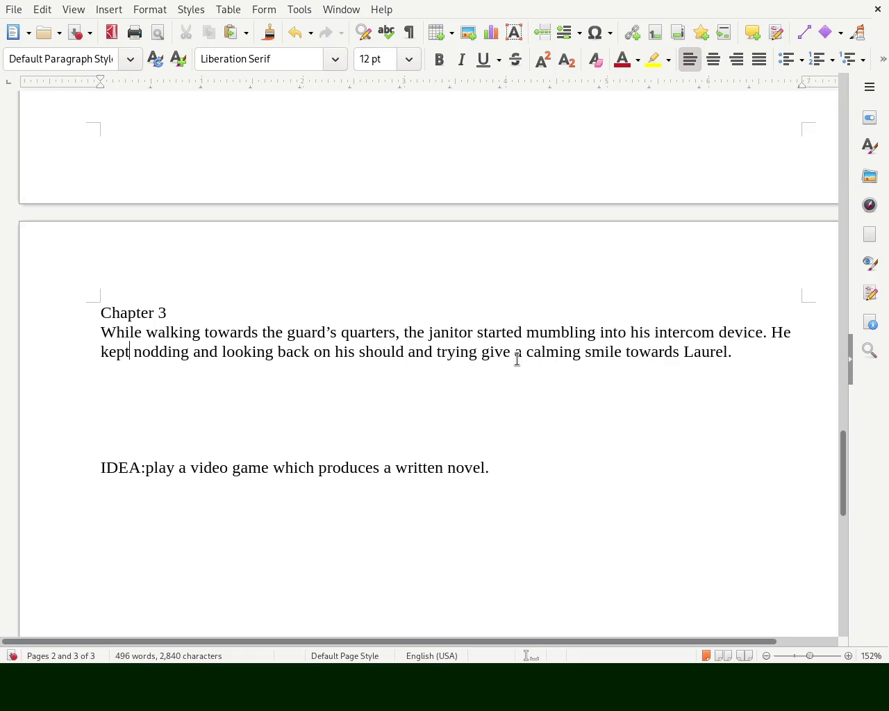
- Insert 'convincing' before 'smile' and replace 'a' with 'off' to read 'give off calming convincing smile'
click(586, 351)
text(convincing)
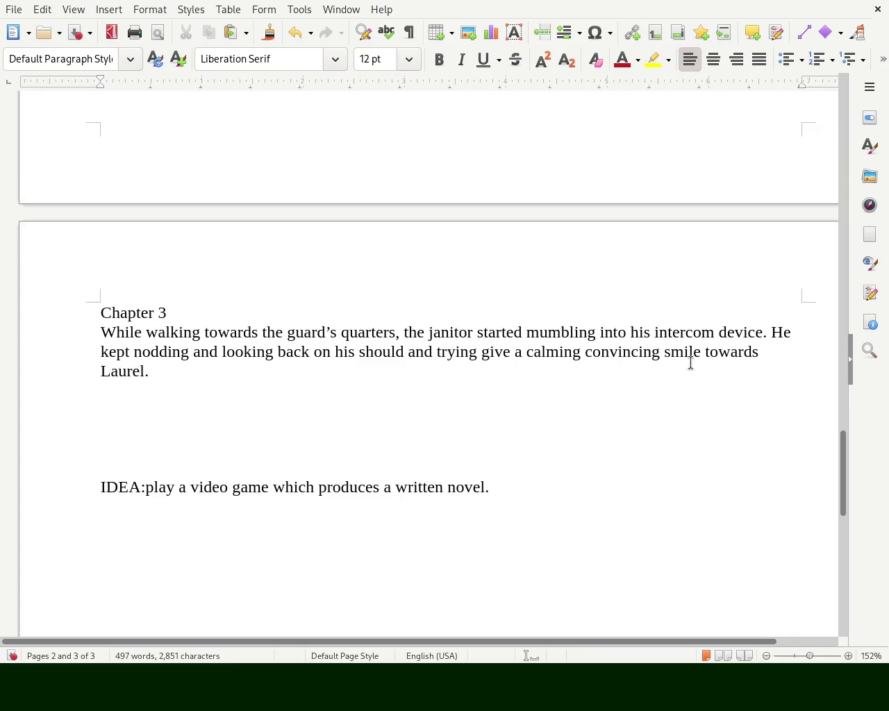
click(522, 356)
key(BackSpace)
text(off)
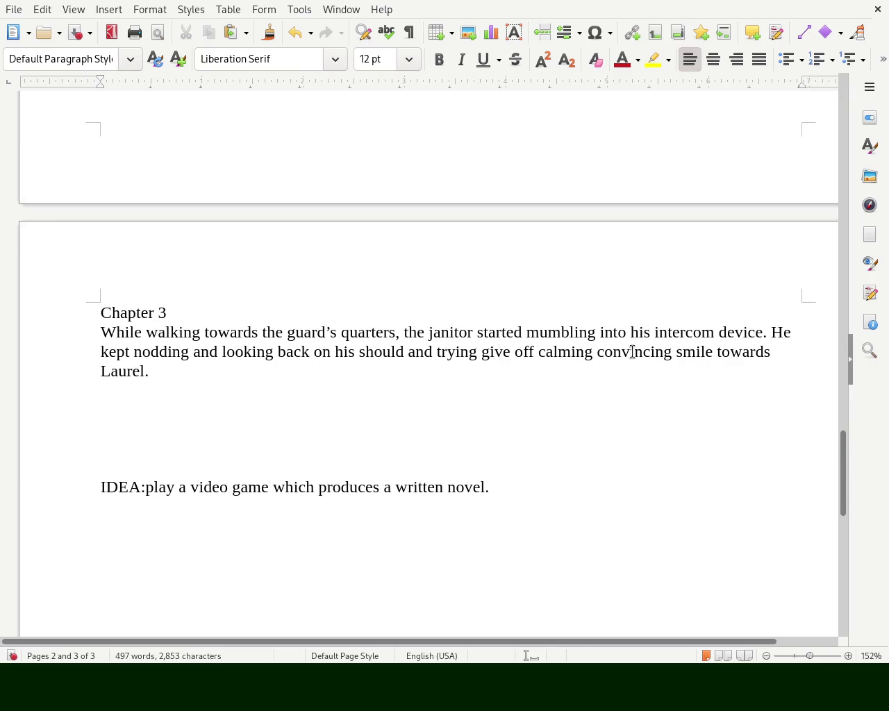
click(208, 375)
- Draft the sentence ending: swap 'towards' for 'at', add 'and', and replace 'smile' with 'expression'
double_click(745, 355)
key(BackSpace)
text(at Laurel.)
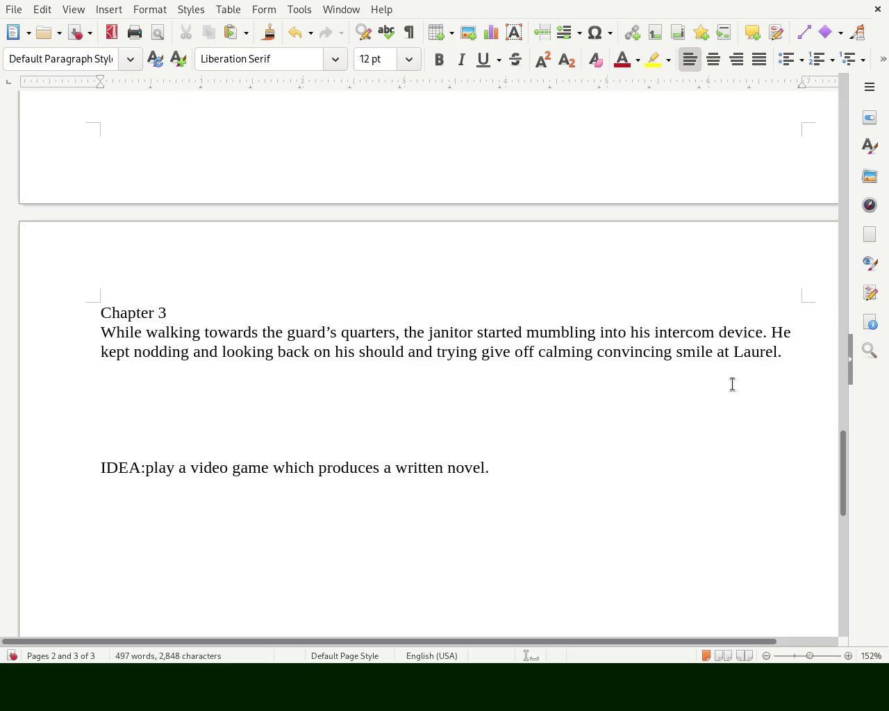
text(and)
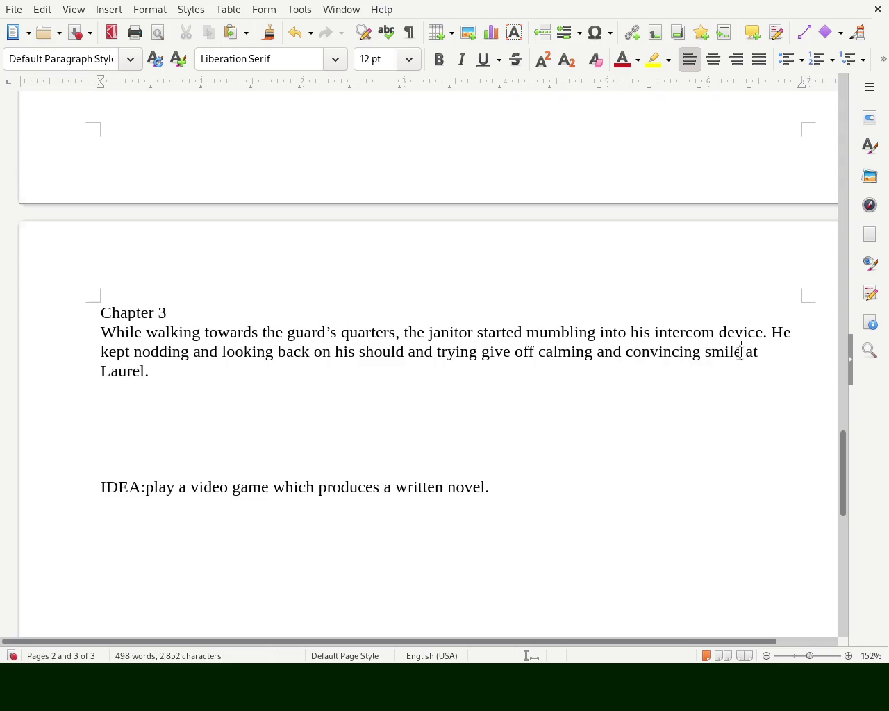
key(BackSpace)
key(BackSpace)
key(BackSpace)
key(BackSpace)
key(BackSpace)
text(expression)
- Correct 'should' to 'shoulder,' and remove the 'and' that follows it
double_click(382, 350)
click(404, 351)
text(er)
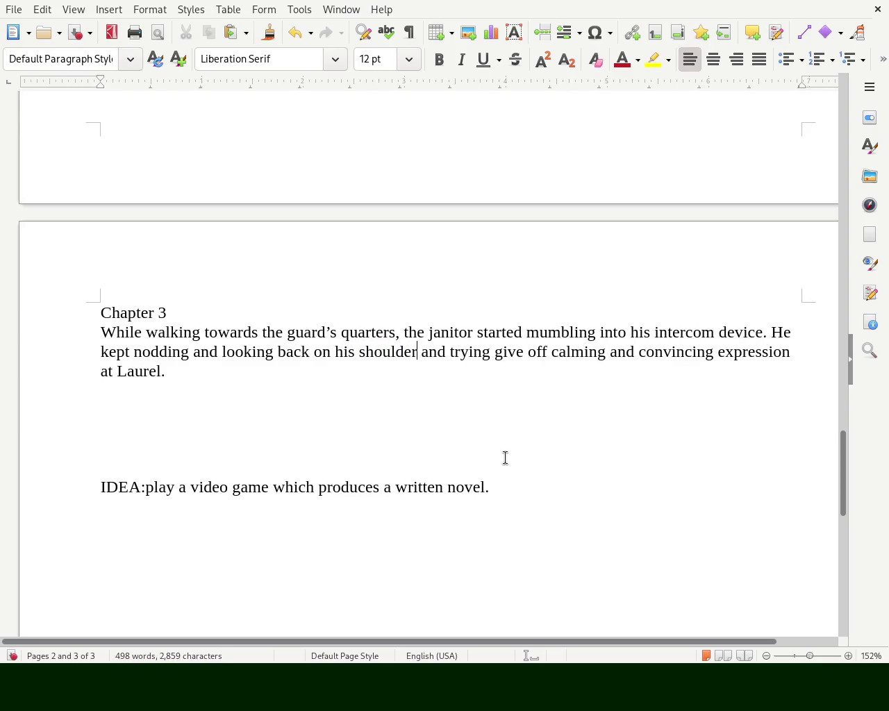
text(,)
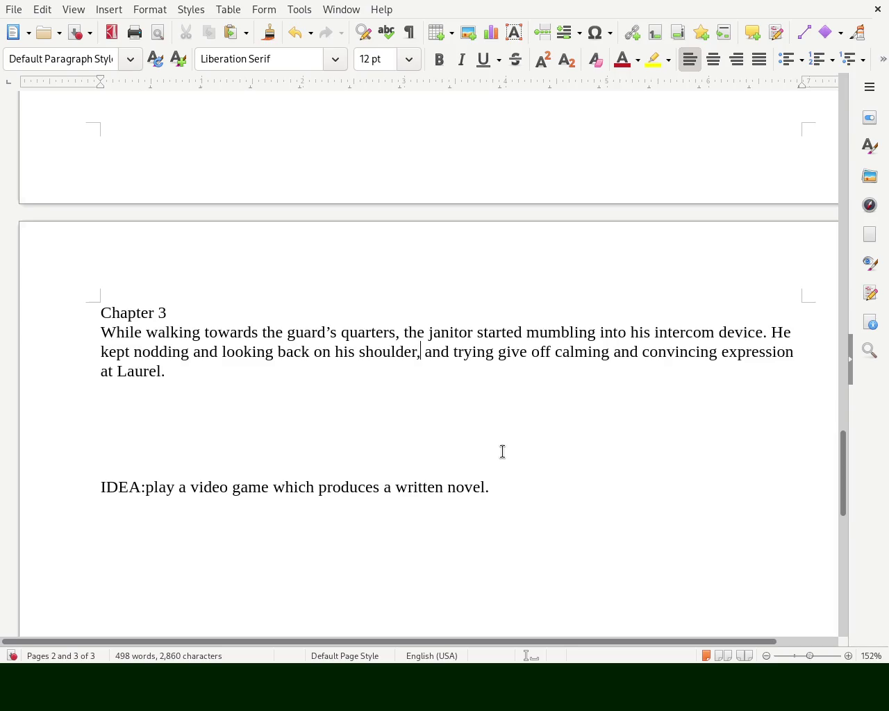
key(Delete)
key(Delete)
key(Delete)
key(Delete)
key(BackSpace)
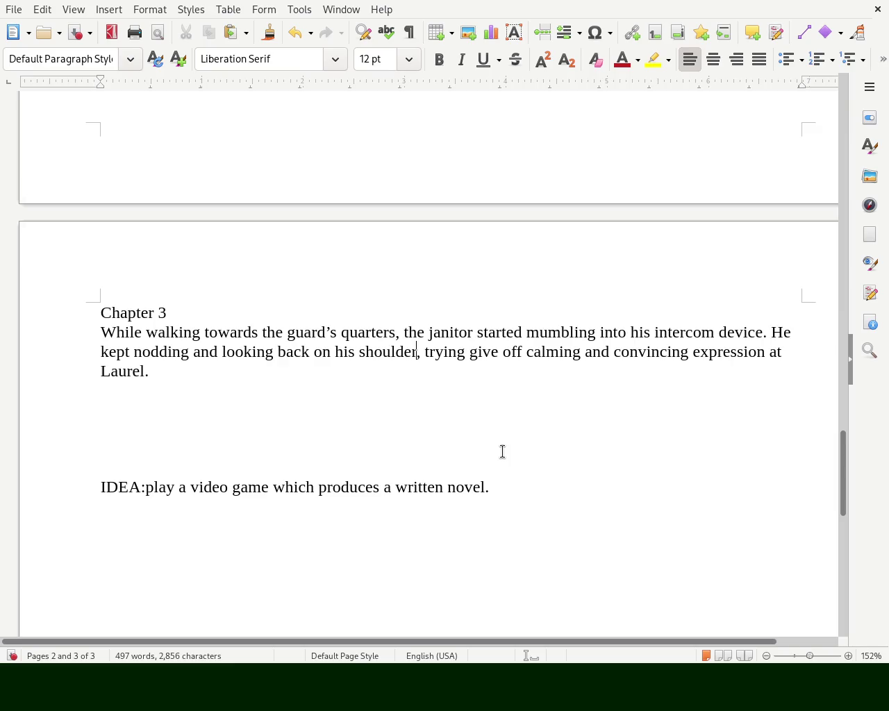
key(Delete)
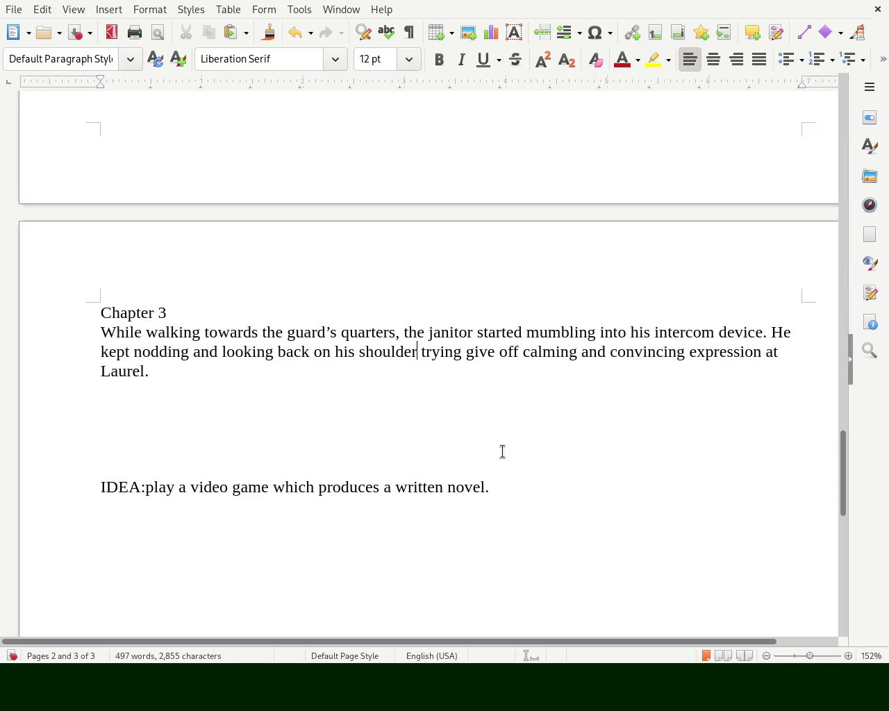
text(,)
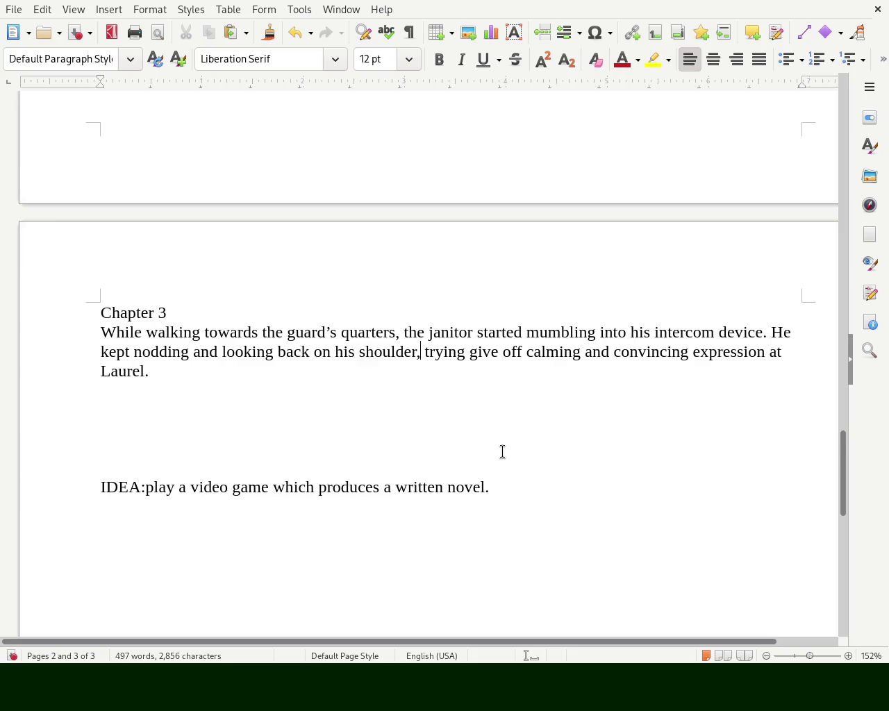
- Change 'expression at' to 'gestures towards' before 'Laurel'
key(Right)
key(Right)
key(Right)
key(Right)
key(Right)
key(Right)
key(Right)
key(Right)
key(ctrl+Right)
key(ctrl+Right)
key(Delete)
key(Delete)
key(Delete)
key(Delete)
key(Delete)
key(Delete)
key(Delete)
key(Delete)
key(Delete)
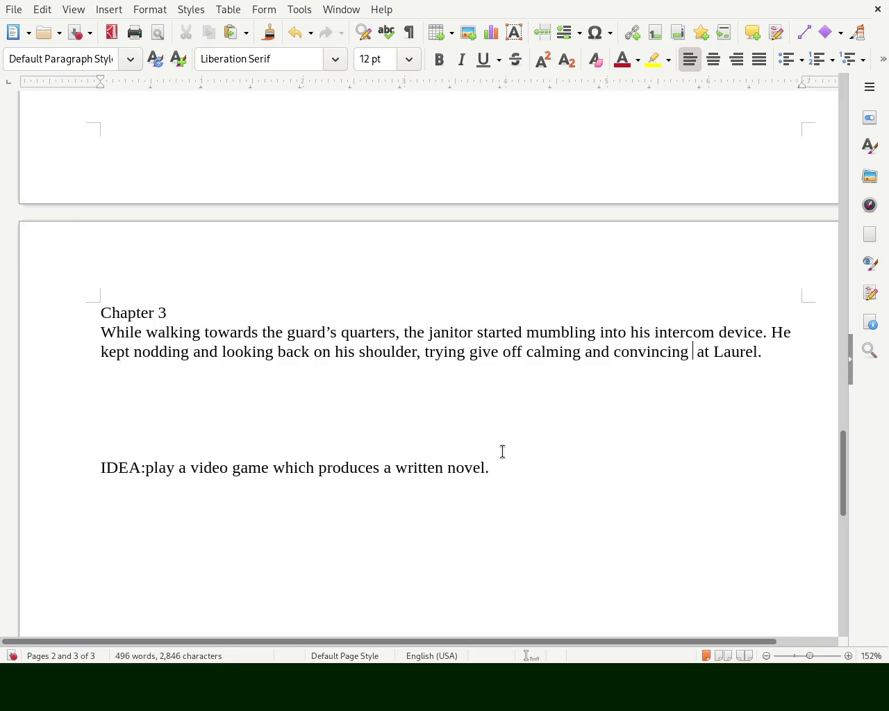
text(gestures)
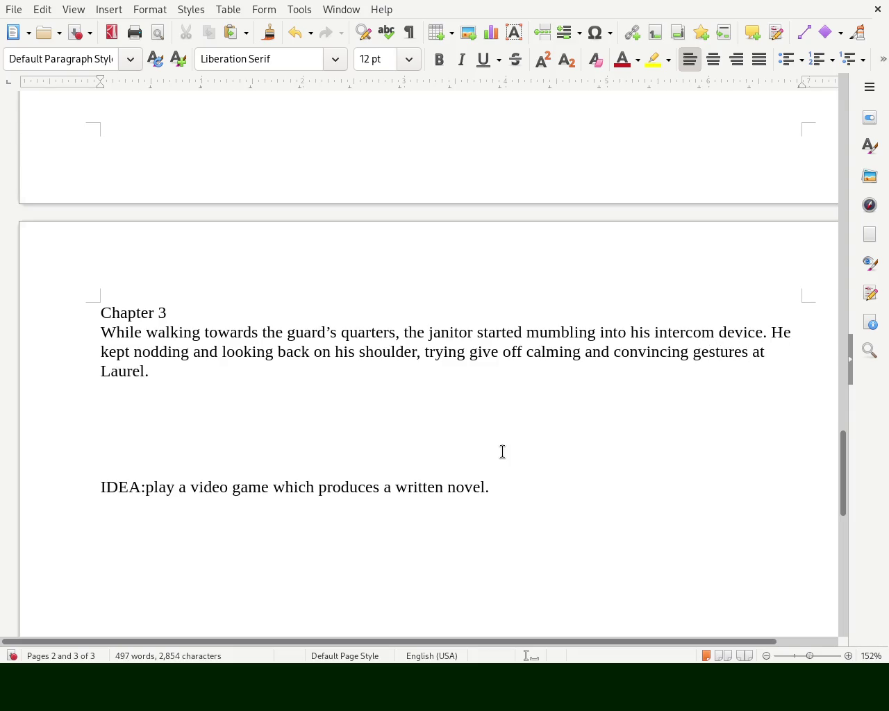
key(Right)
key(Delete)
key(Delete)
text(towa)
text(rds)
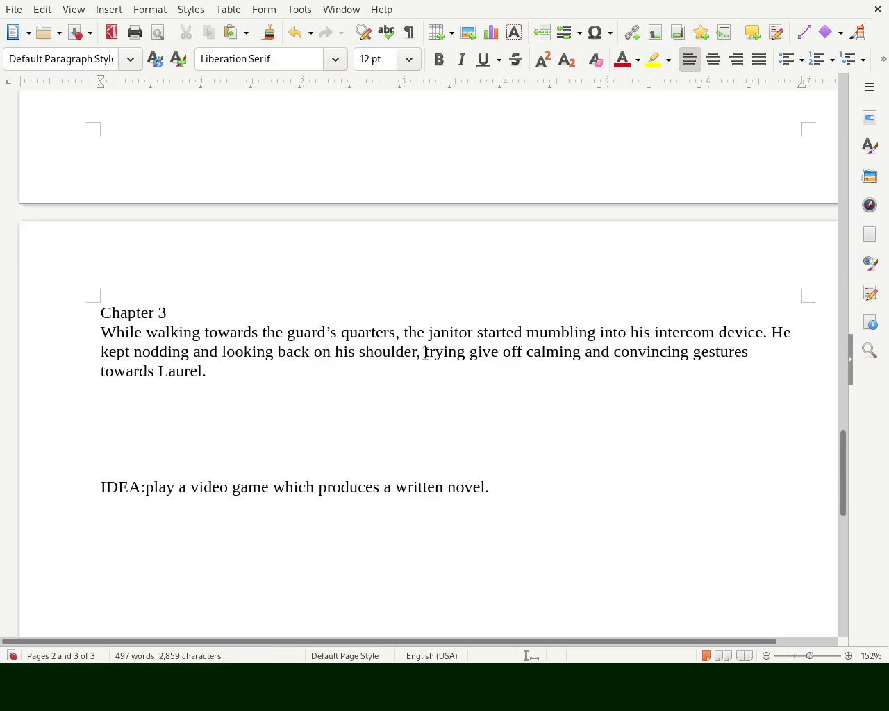
- Replace 'trying' with 'and gave', drop 'give', change 'gestures' to 'smiles', and save
double_click(448, 352)
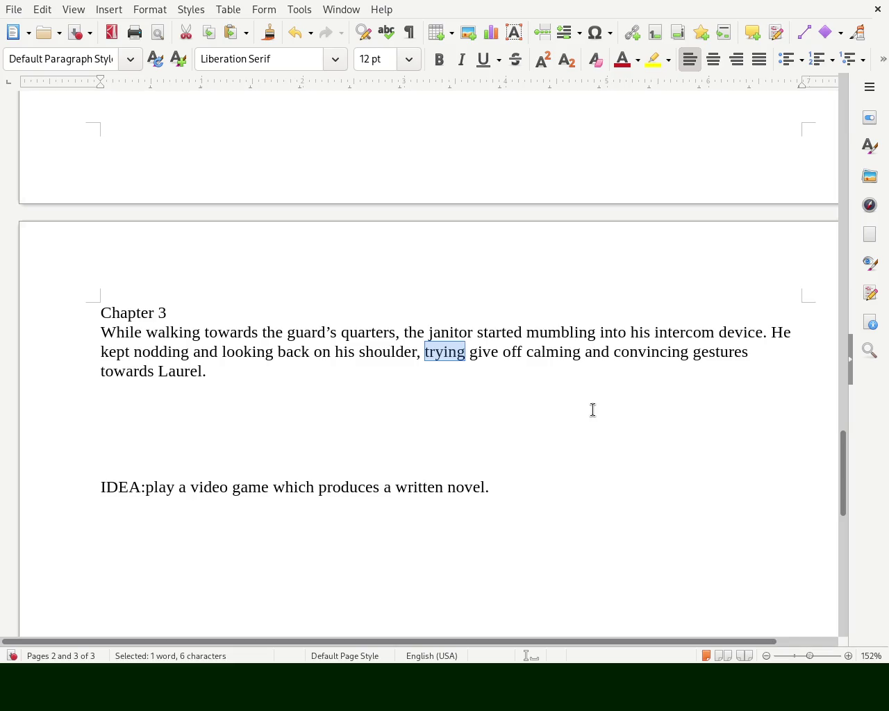
key(BackSpace)
key(BackSpace)
key(BackSpace)
text(and gave)
key(Delete)
key(Delete)
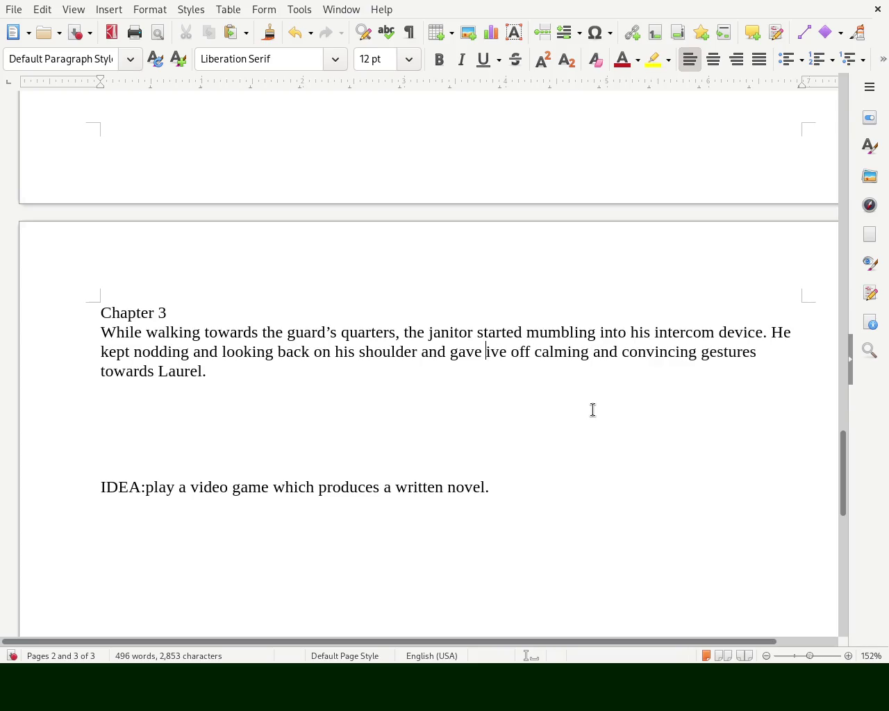
key(Delete)
key(Delete)
key(Delete)
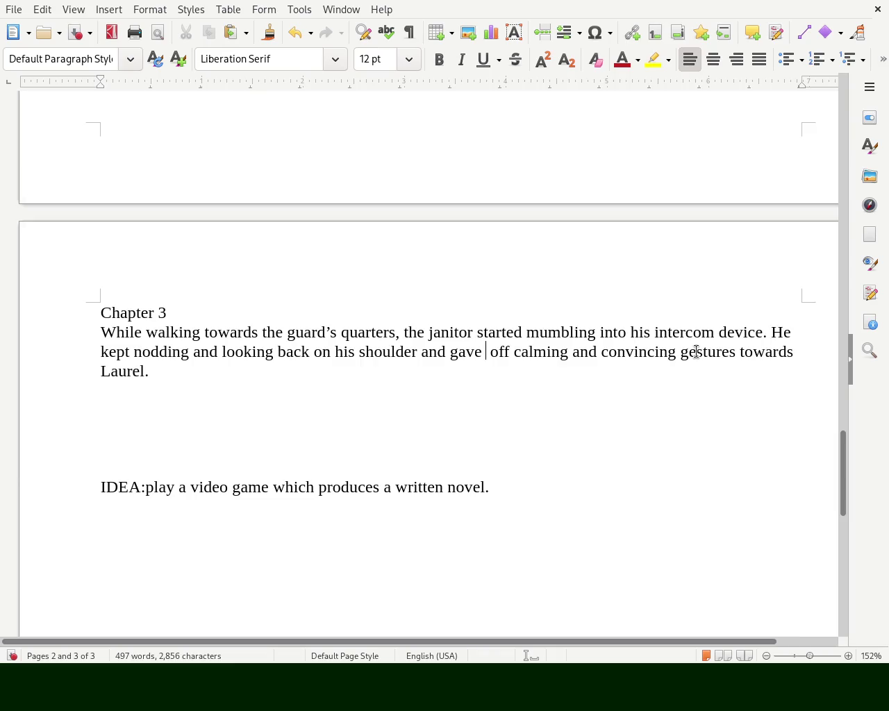
double_click(697, 352)
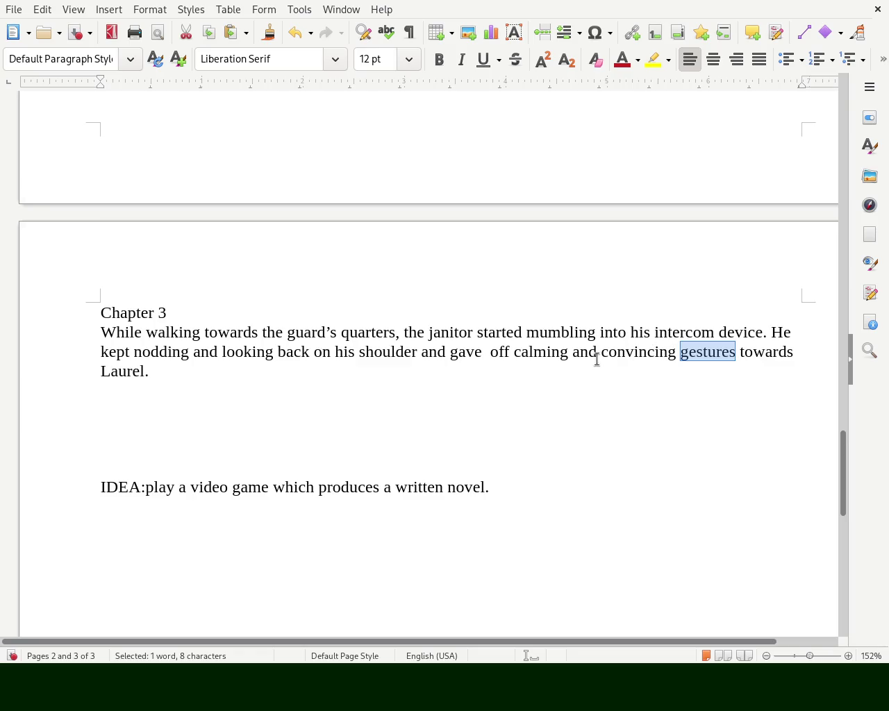
text(smiles)
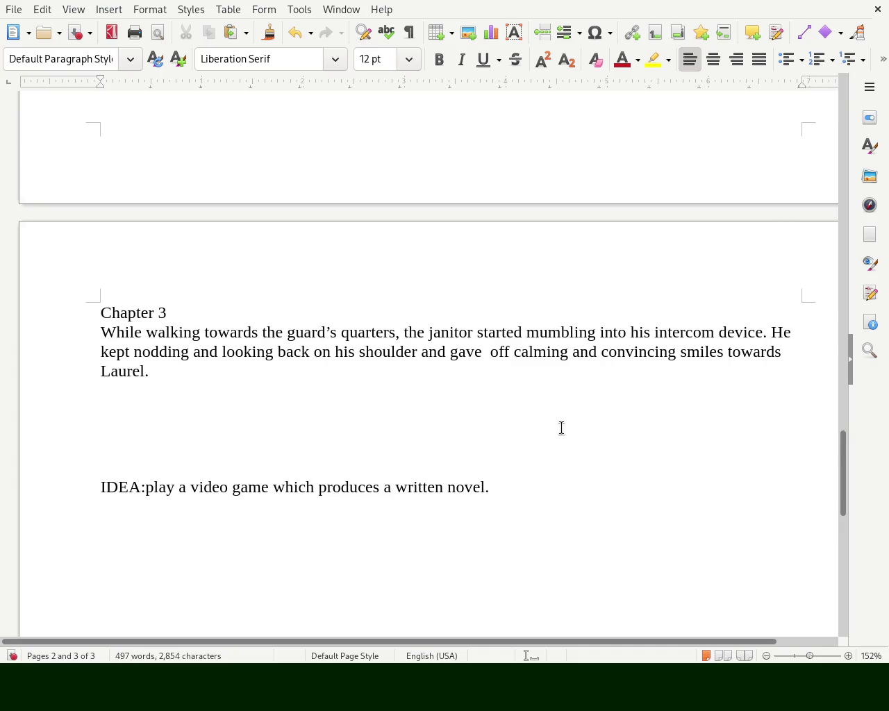
key(ctrl+s)
- Add a comma after 'shoulder' and remove the double space after 'gave'
click(420, 352)
text(,)
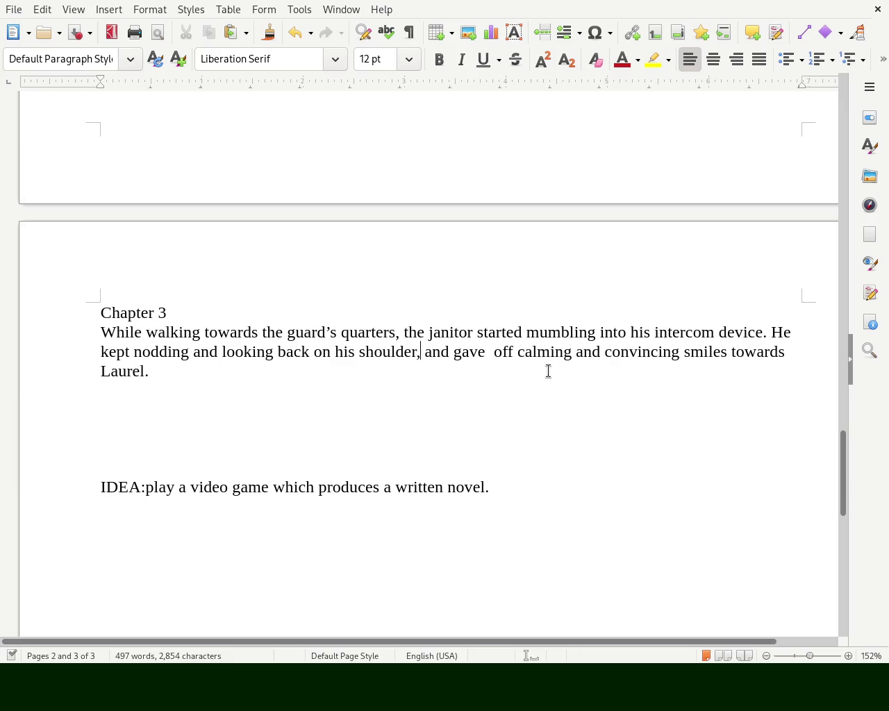
key(Right)
key(Right)
key(Right)
key(Right)
key(Right)
key(Delete)
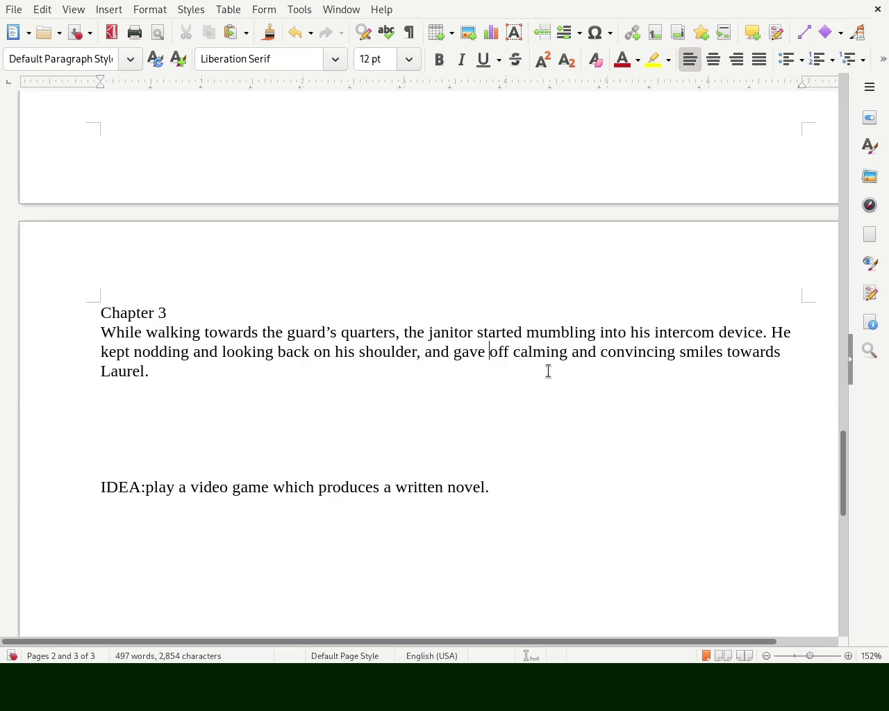
click(169, 410)
- Begin the new paragraph with 'At this point, thing had reach a point of'
text(At this p)
key(BackSpace)
text(pointthing )
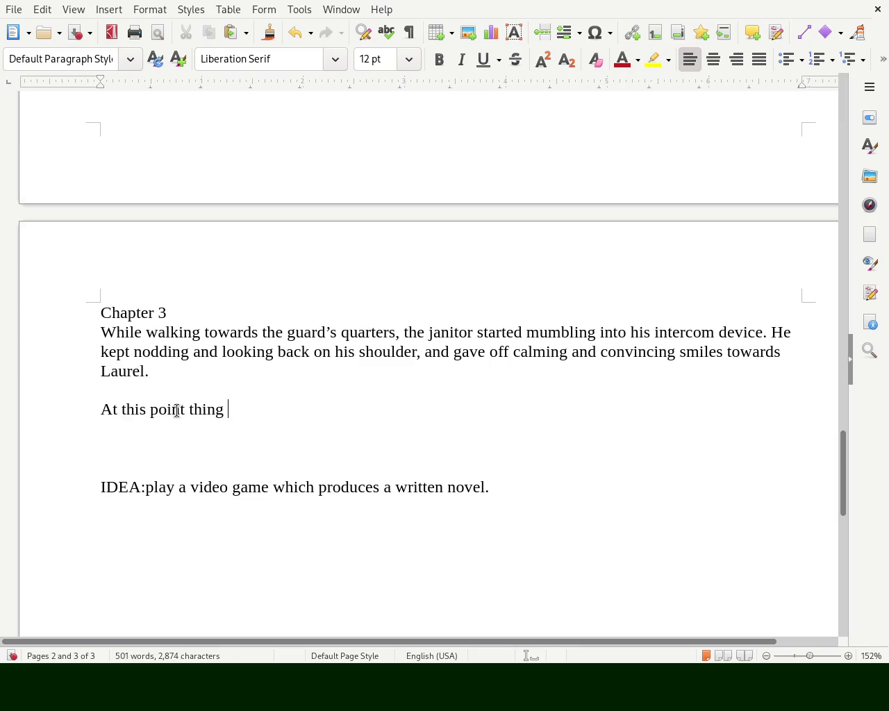
text(got to such a strange)
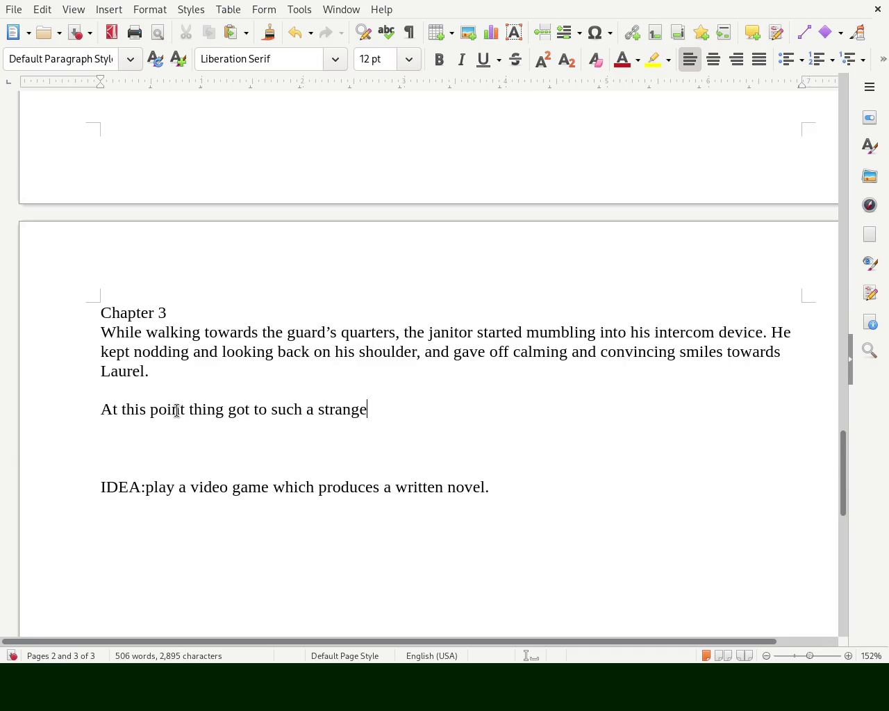
key(Left)
key(Left)
key(Left)
text(,)
key(Right)
key(Right)
key(Right)
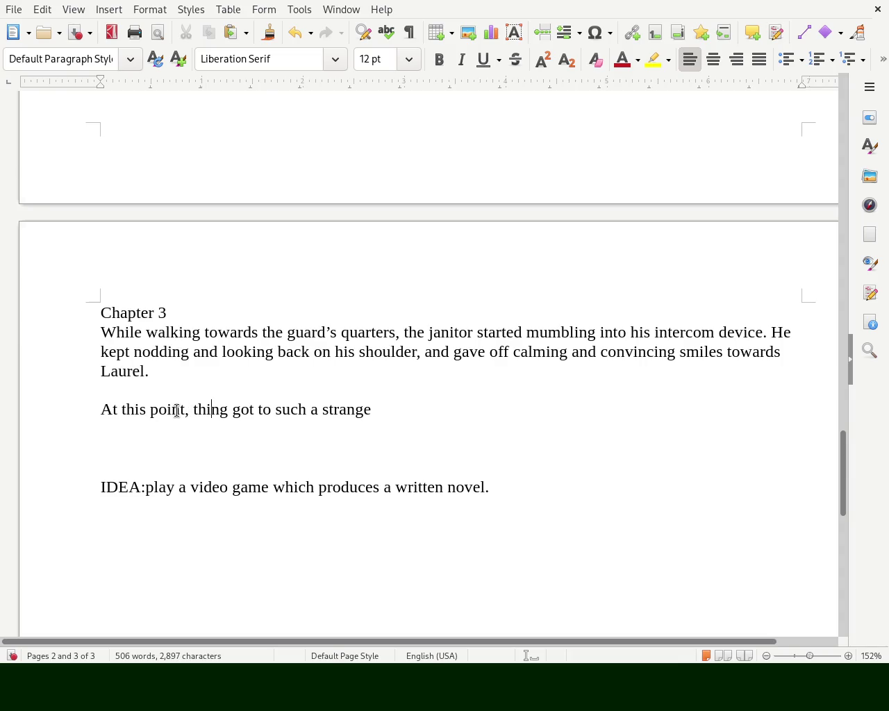
key(Delete)
key(Delete)
key(Delete)
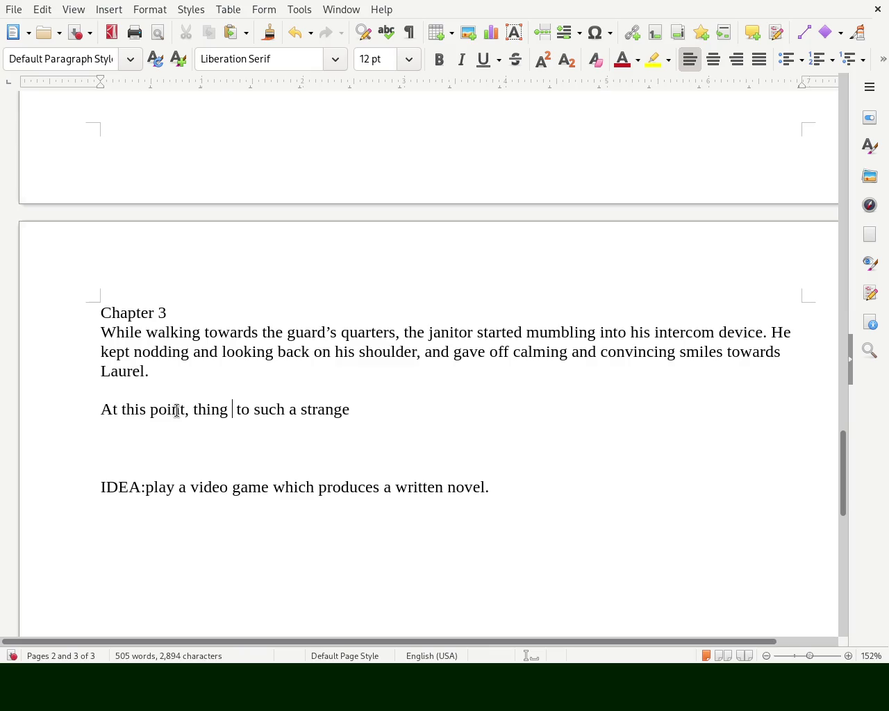
text(had)
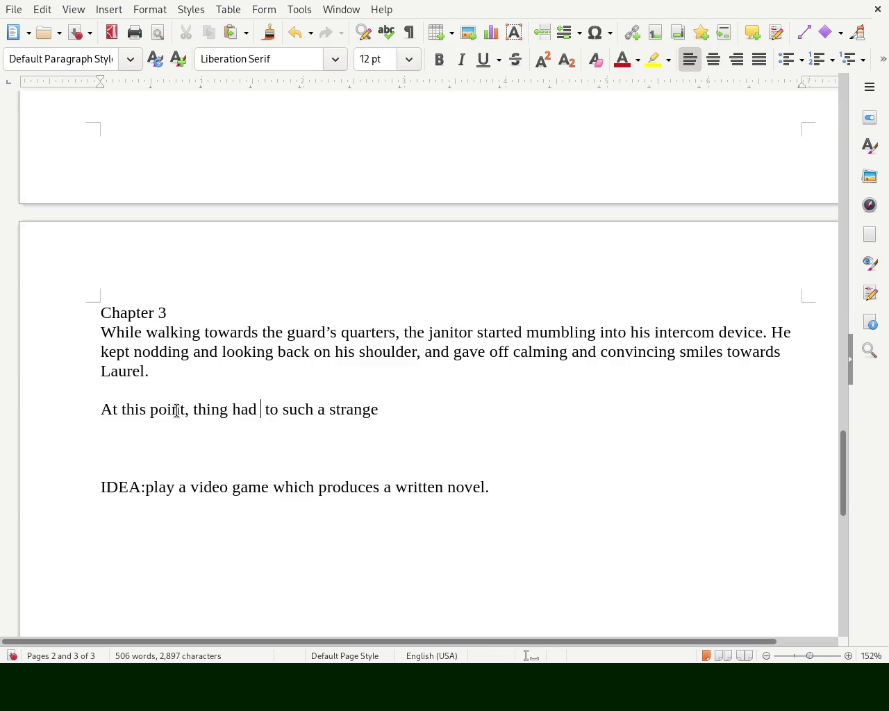
key(BackSpace)
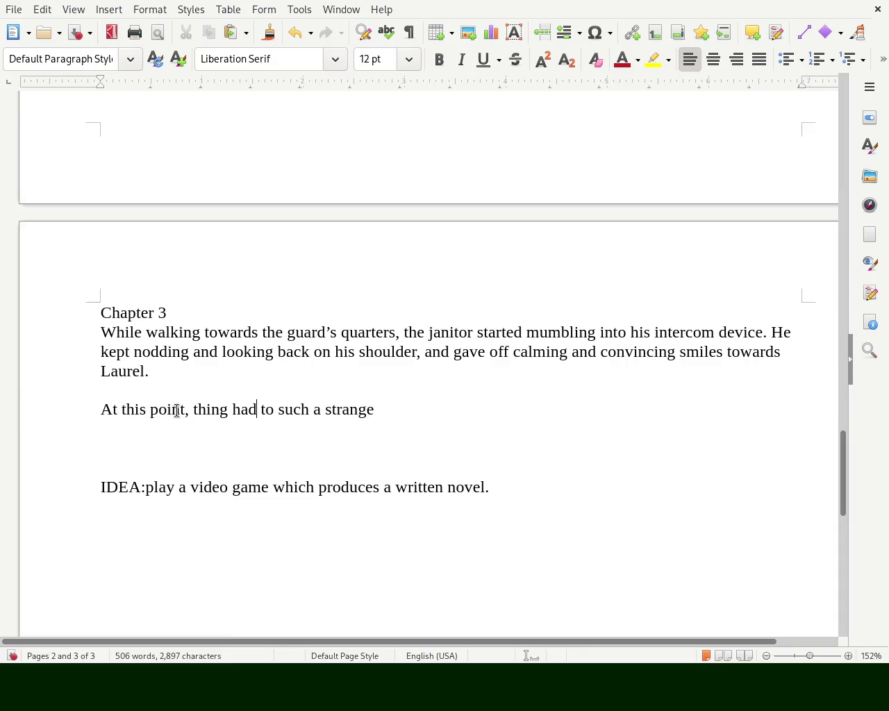
text(g)
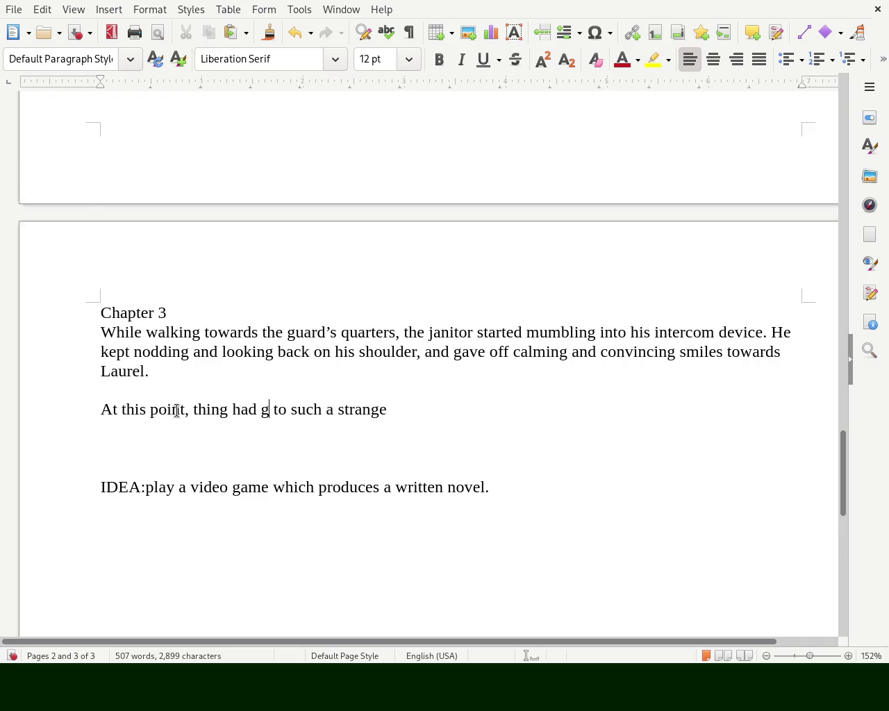
key(BackSpace)
text(reach a point )
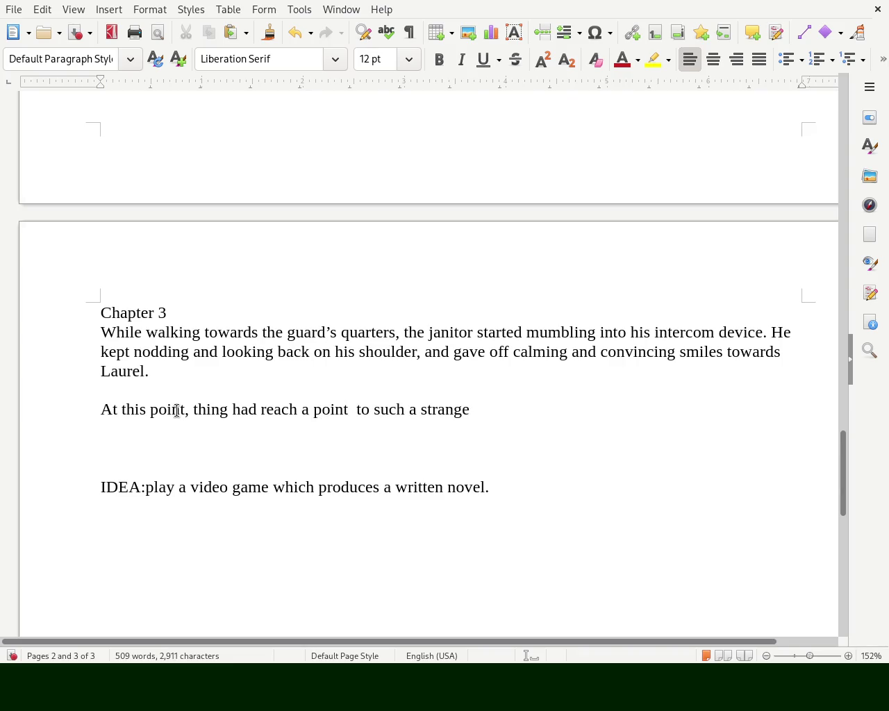
text(of)
key(Delete)
key(Delete)
key(Delete)
key(Delete)
key(Delete)
key(Delete)
key(Delete)
key(Delete)
key(Delete)
key(Delete)
key(Delete)
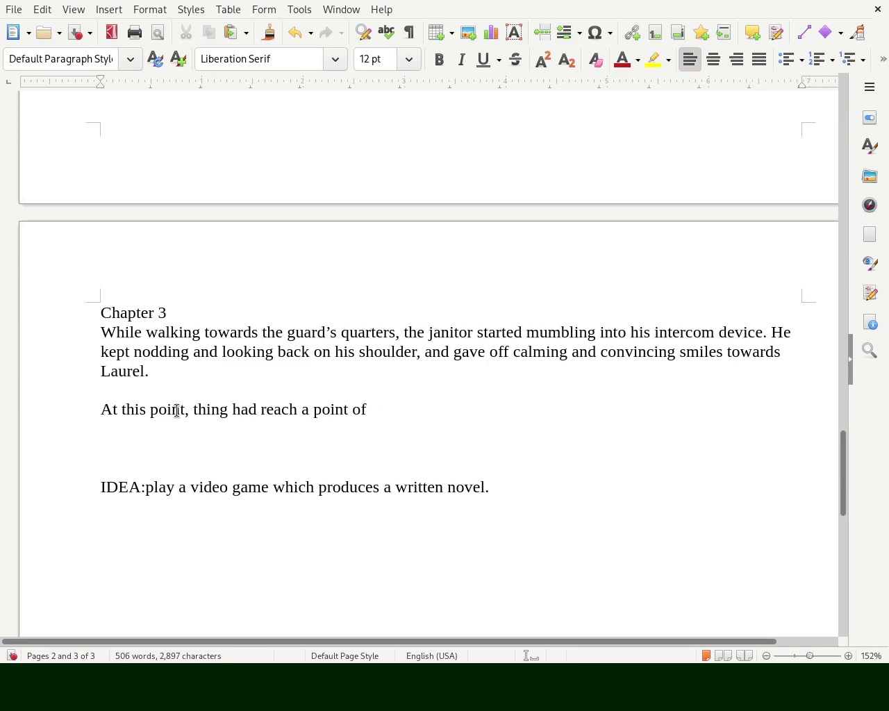
- Finish it with '…degree, that Laurel started checking what was within his pockets.' and save
text( a great strange de)
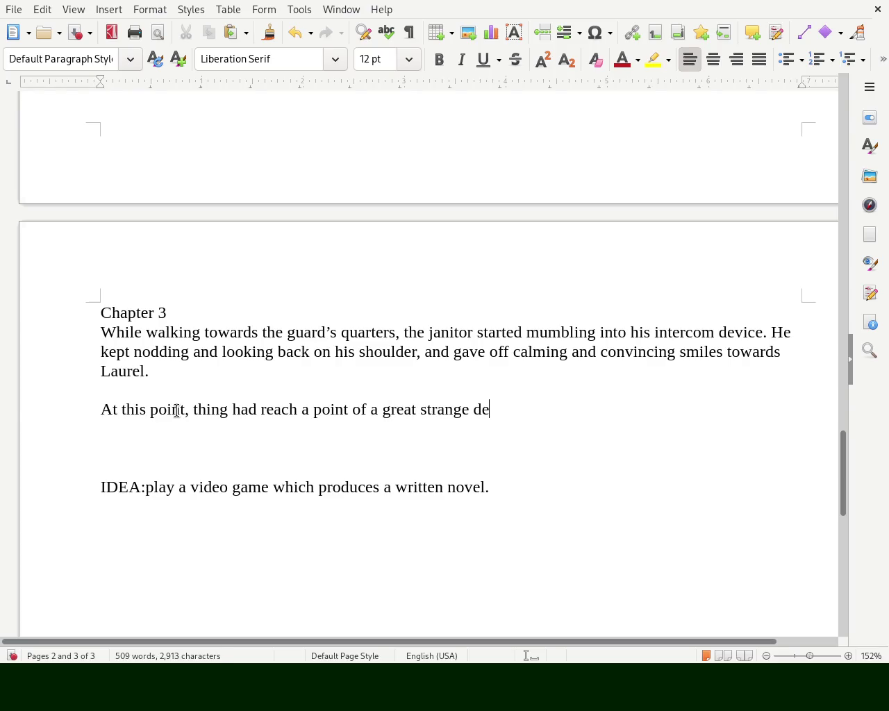
text(gree,)
text( tha)
key(BackSpace)
key(BackSpace)
text(, that )
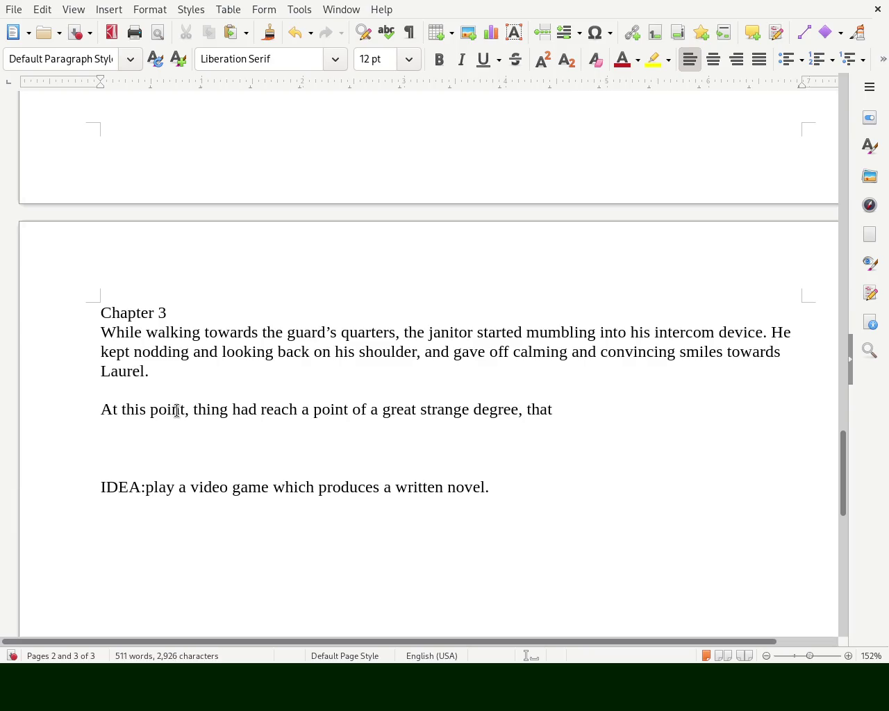
text(Laurel strat)
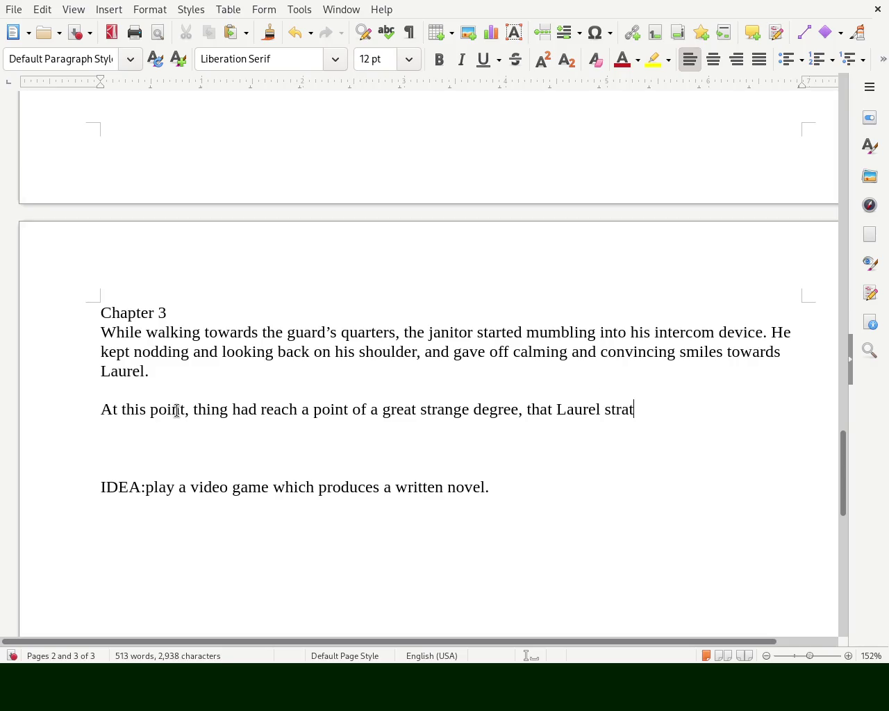
key(BackSpace)
key(BackSpace)
key(BackSpace)
text(arted )
text(checking what )
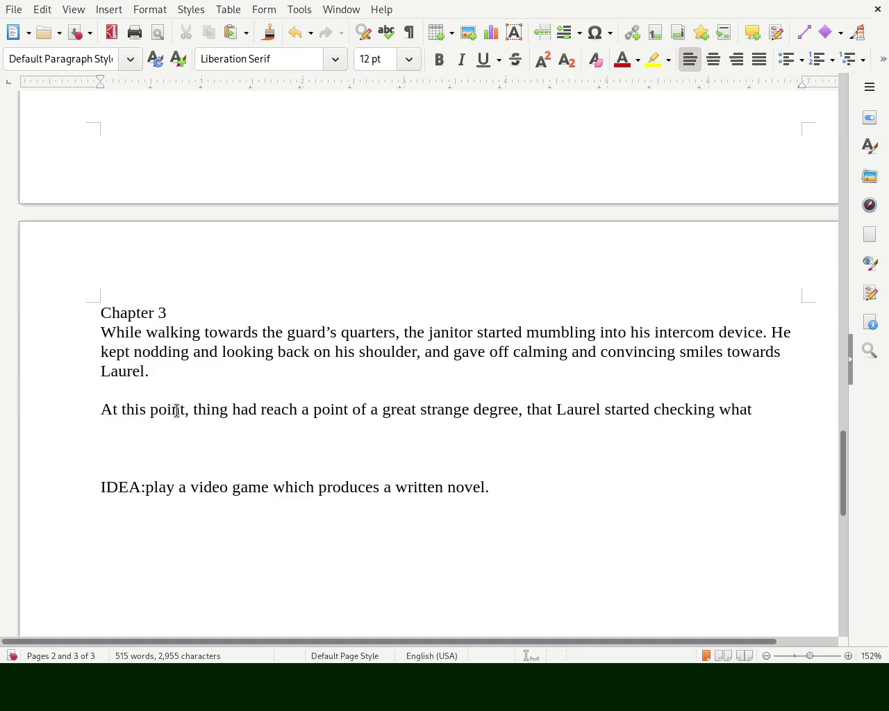
text(was )
text(within his pockets to)
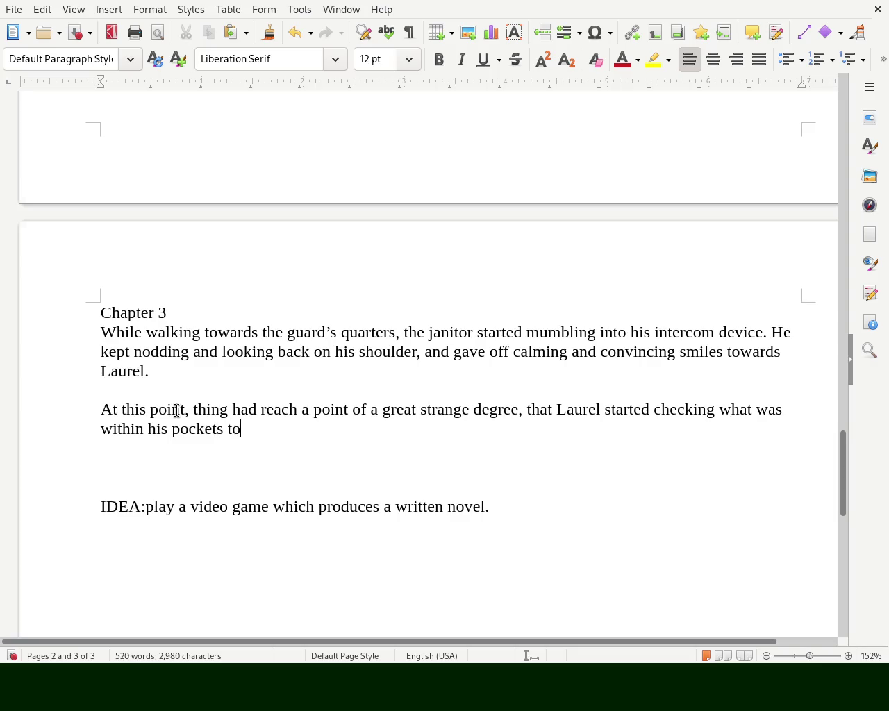
key(BackSpace)
key(BackSpace)
key(BackSpace)
key(BackSpace)
text(.)
key(ctrl+s)
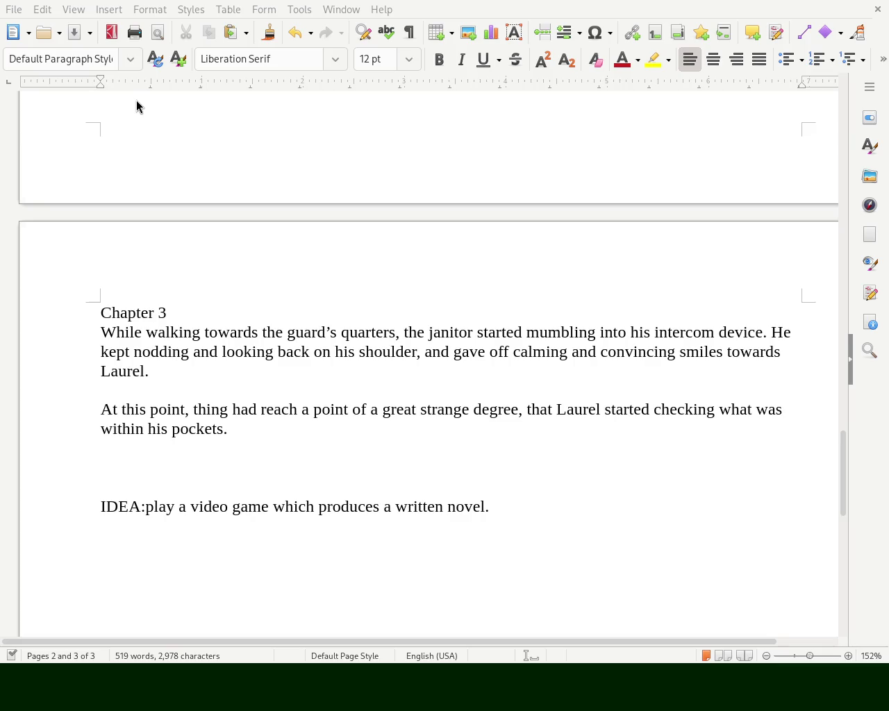
- Remove 'point' and 'strange' and add 'of strangeness' after 'degree'
double_click(322, 409)
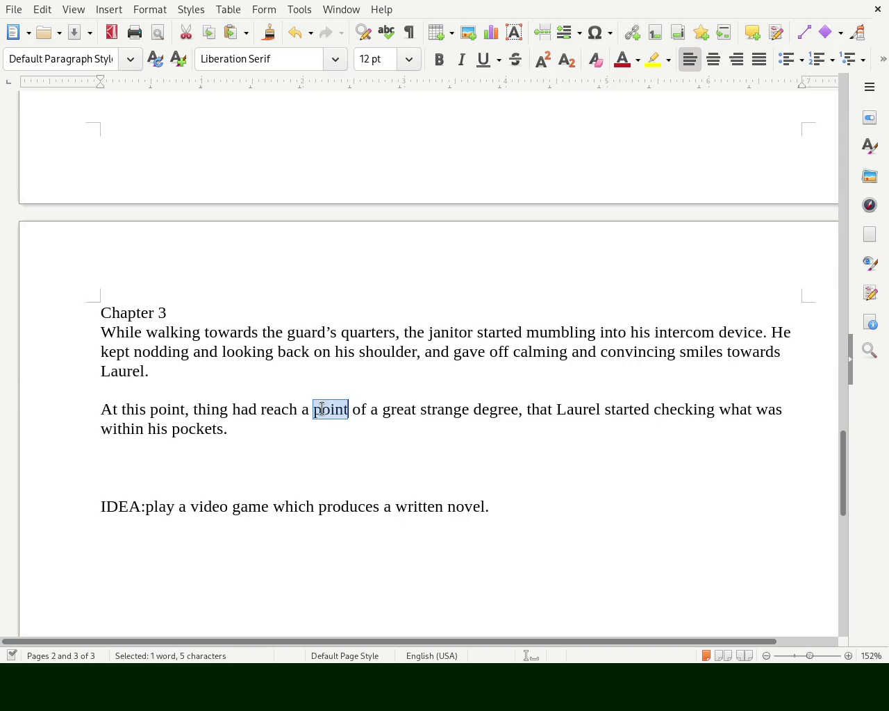
key(Delete)
key(Delete)
key(Delete)
key(Delete)
key(Delete)
key(Down)
double_click(392, 409)
key(Delete)
key(Delete)
key(Right)
key(Right)
key(Right)
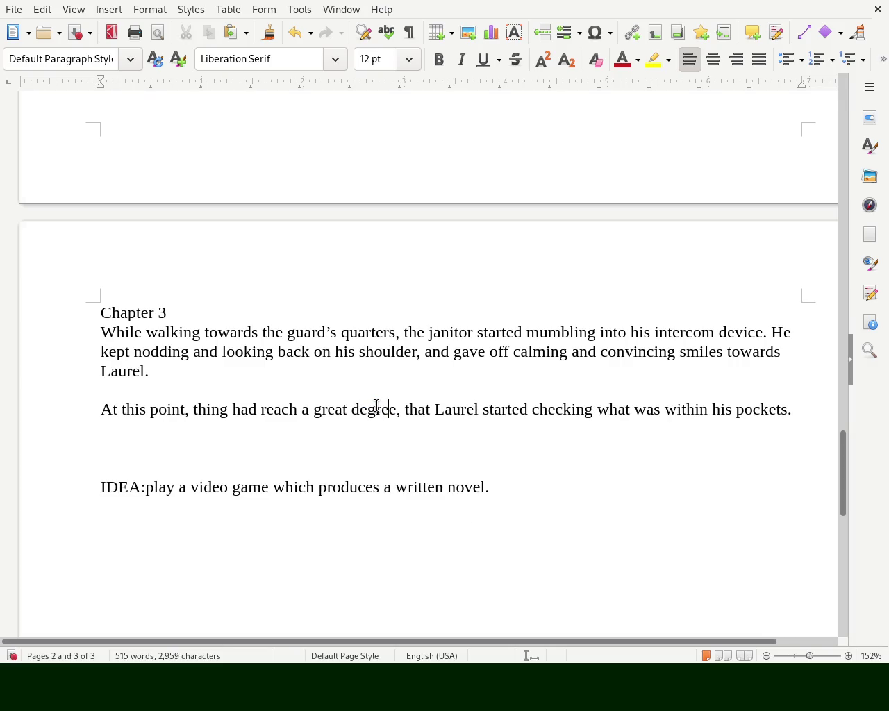
text(of strange)
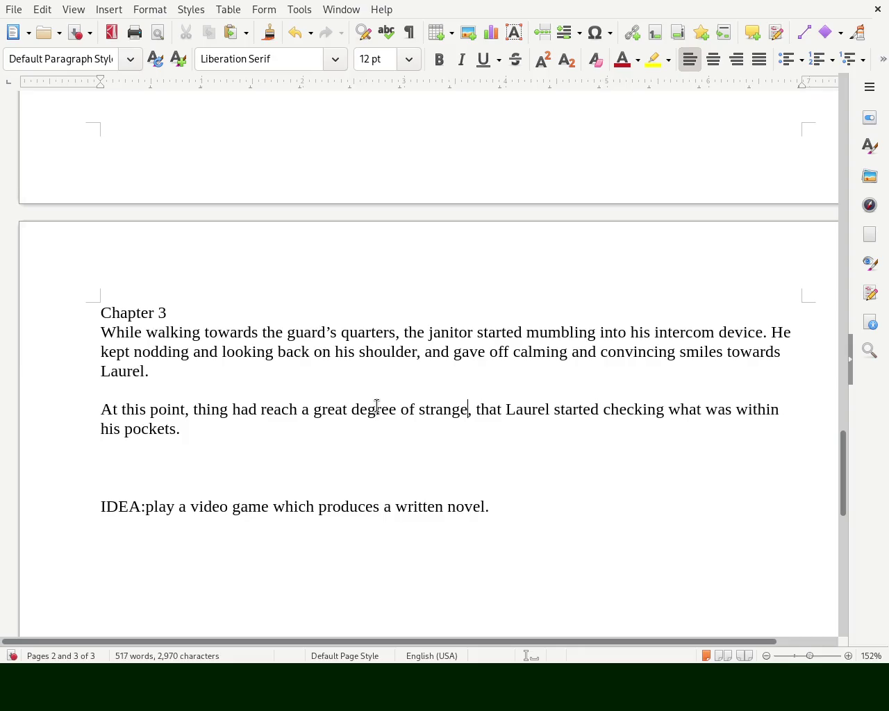
text(ness)
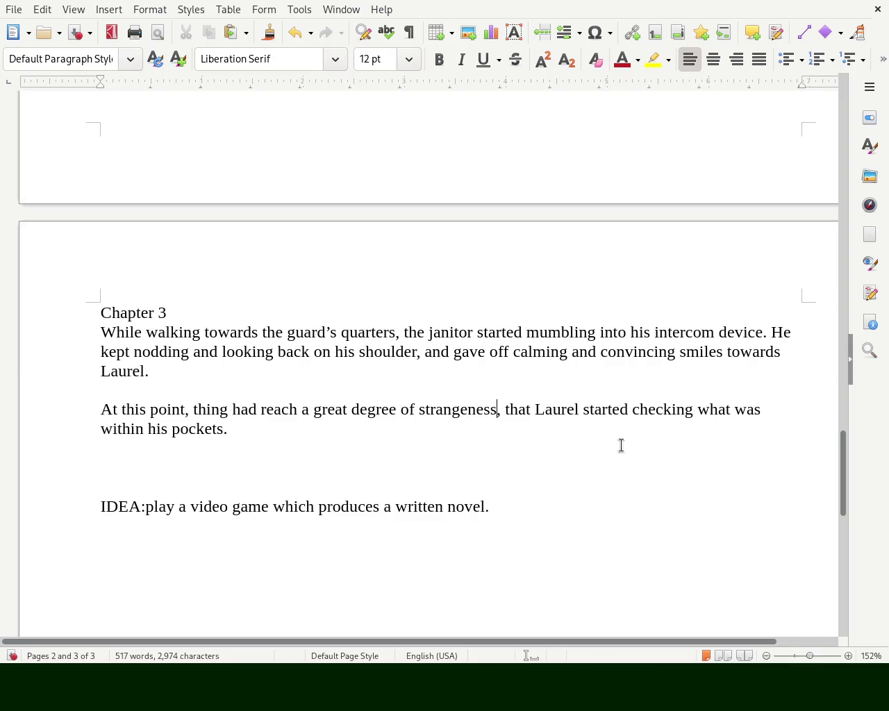
- Rewrite the ending as 'to see, what he managed to keep in his pockets'
click(698, 409)
text(to see)
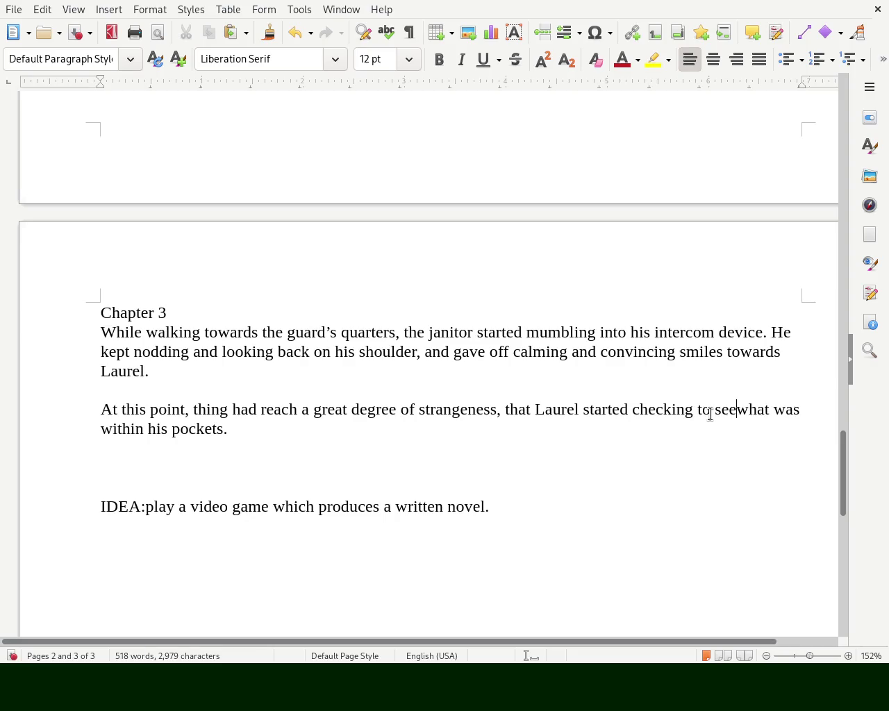
text(,)
key(Right)
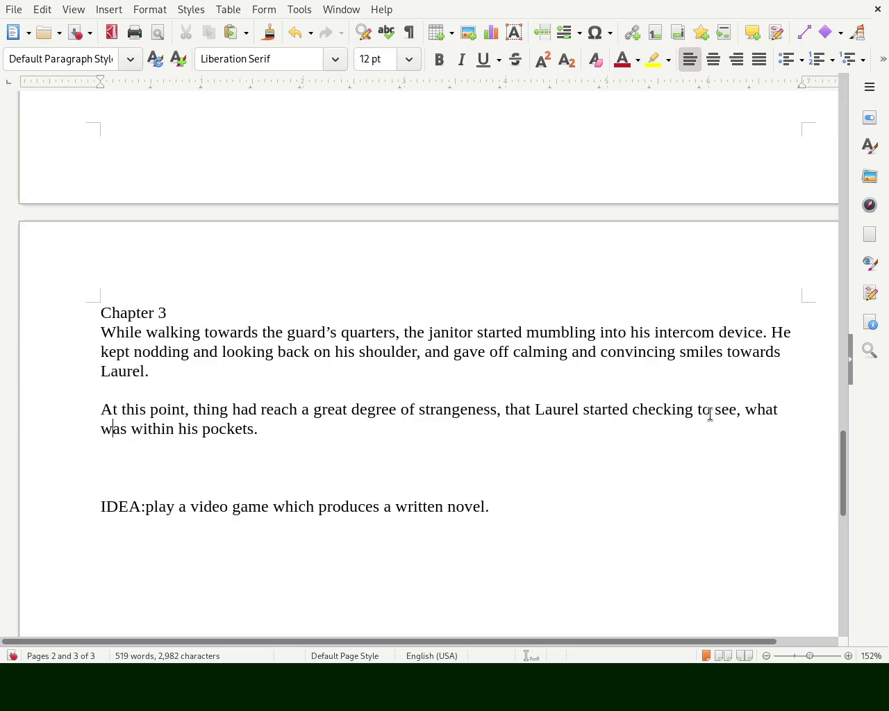
key(BackSpace)
key(BackSpace)
key(BackSpace)
key(BackSpace)
key(Right)
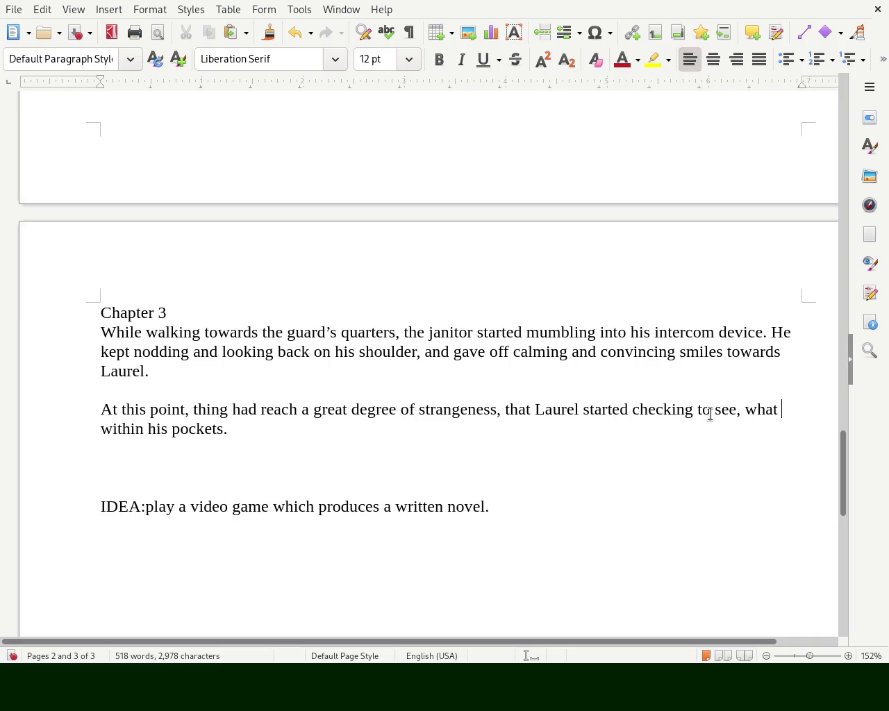
key(BackSpace)
key(BackSpace)
key(BackSpace)
key(BackSpace)
key(BackSpace)
text(what)
text( he)
key(BackSpace)
text(he managed to keep)
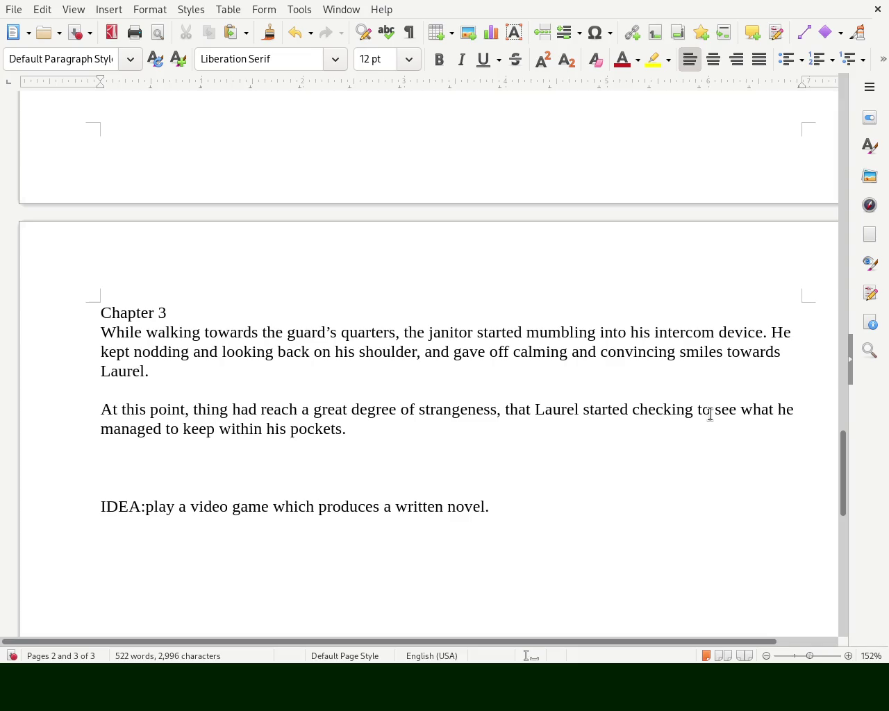
text( in)
key(Delete)
key(Delete)
key(Delete)
key(Delete)
key(Delete)
key(Delete)
key(Delete)
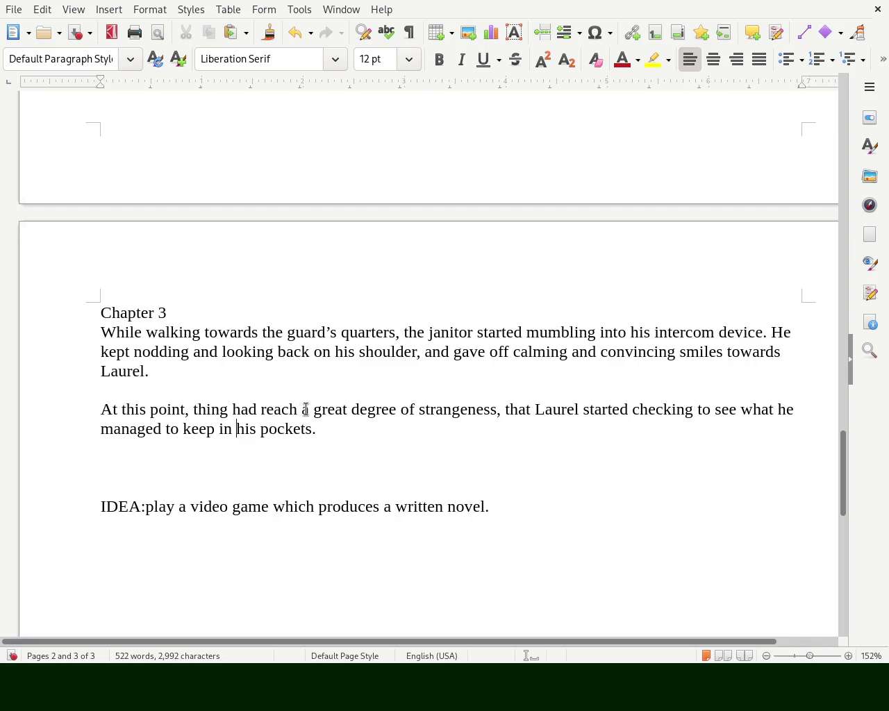
- Replace 'a great degree' with 'limit' and save the document
drag(306, 409, 300, 409)
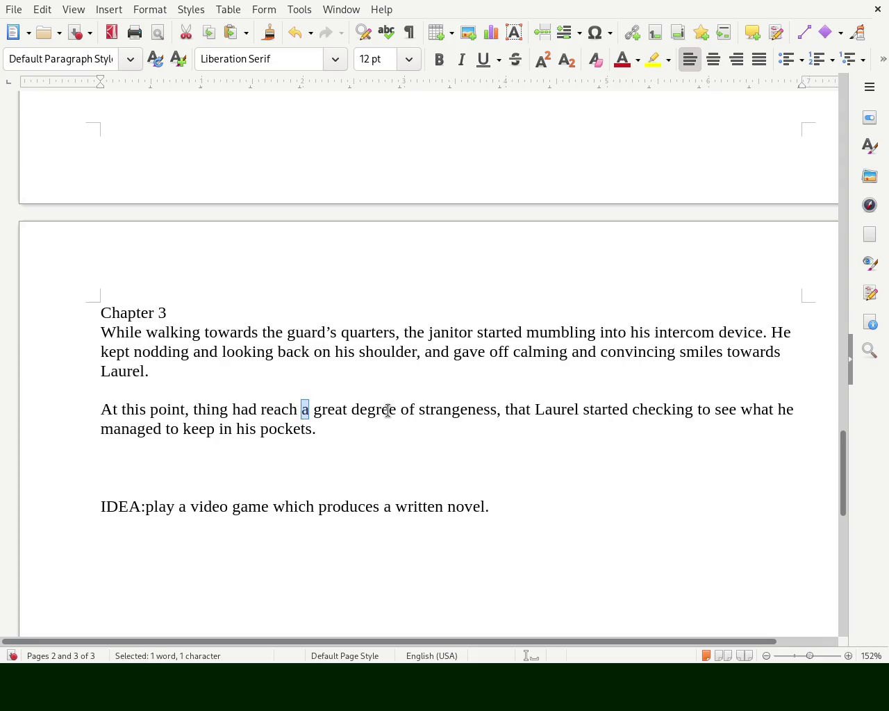
text(limit)
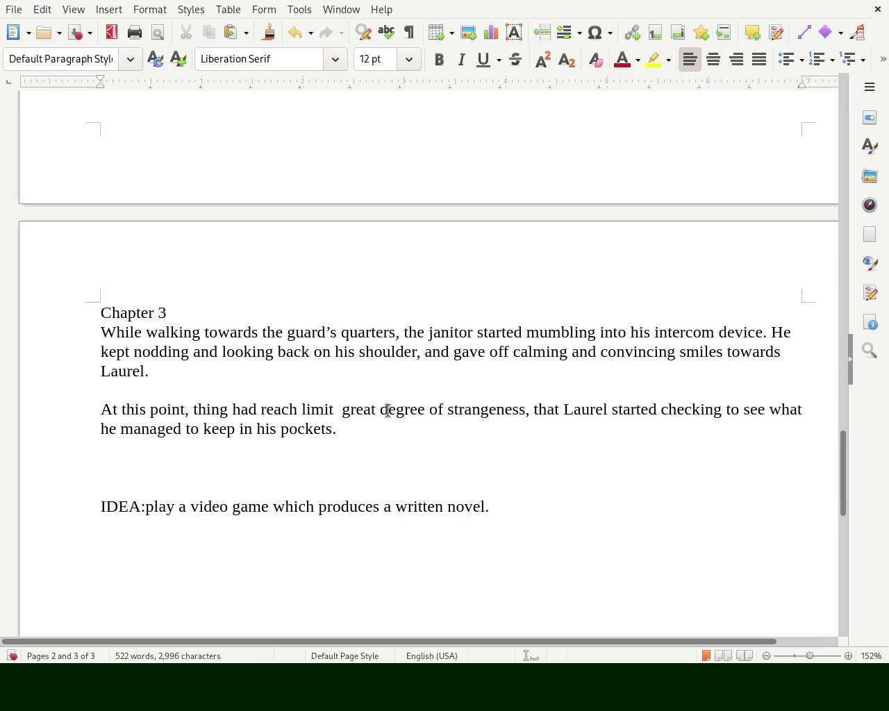
key(Delete)
key(Delete)
key(Delete)
key(Delete)
key(Delete)
key(Delete)
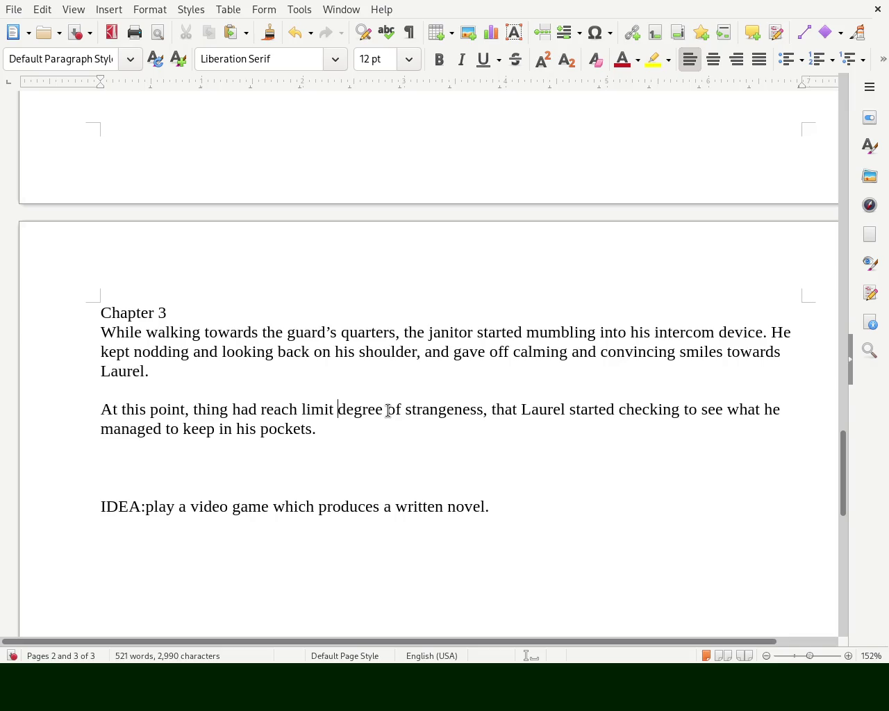
key(Left)
key(Left)
key(Right)
key(Right)
key(Delete)
key(Delete)
key(Delete)
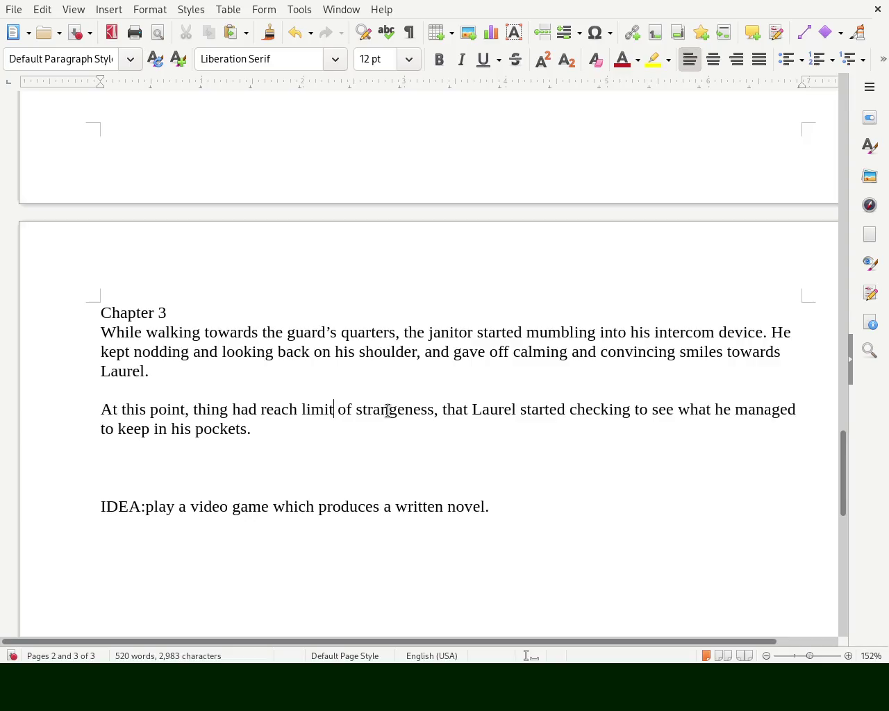
key(ctrl+s)
- Add a comma after 'see' and review the words 'managed' and 'keep'
click(631, 410)
click(674, 409)
text(,)
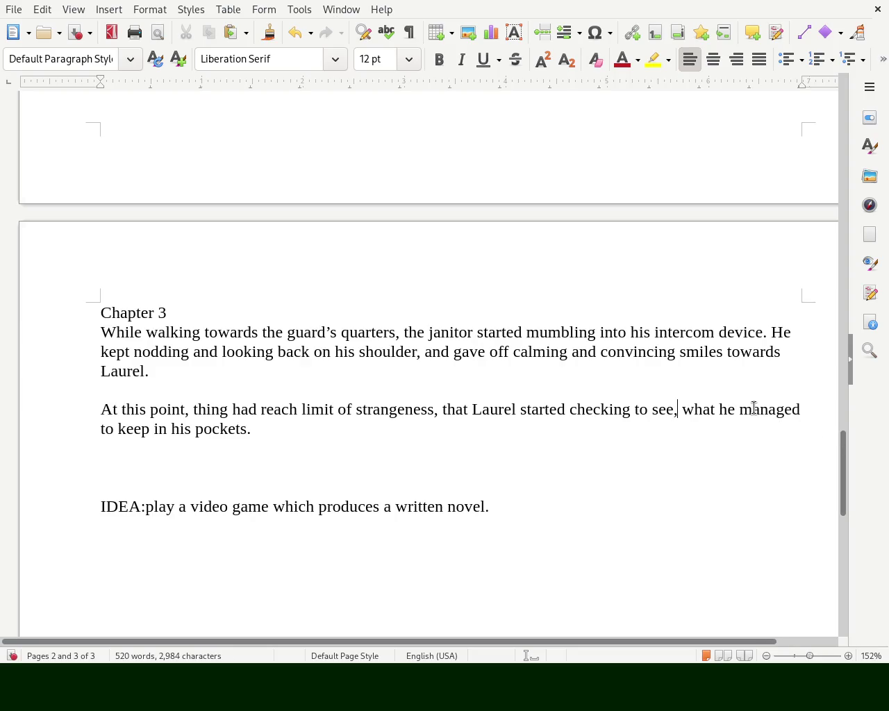
double_click(754, 409)
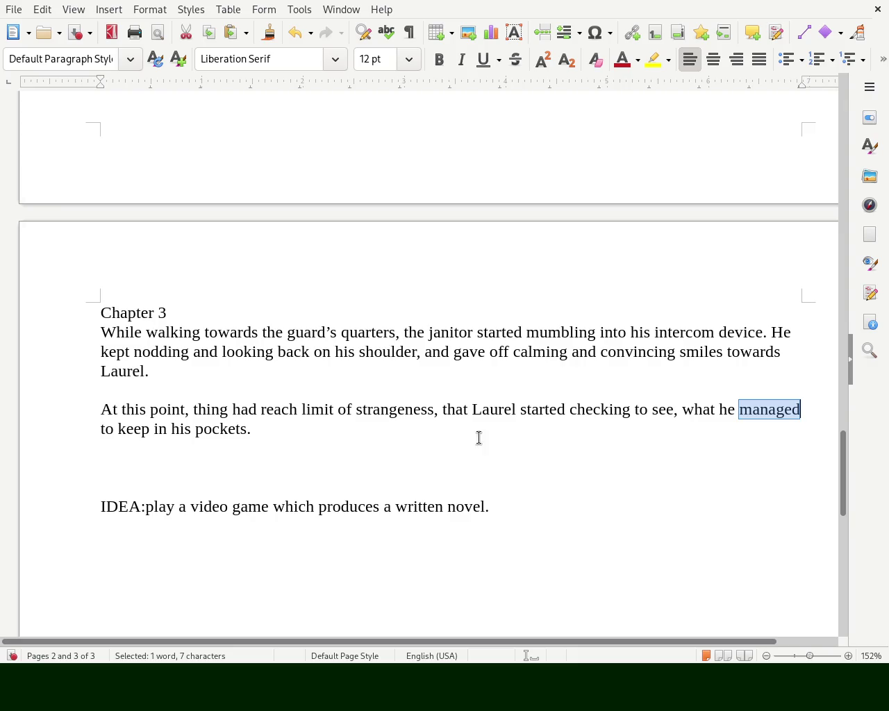
click(140, 430)
double_click(139, 431)
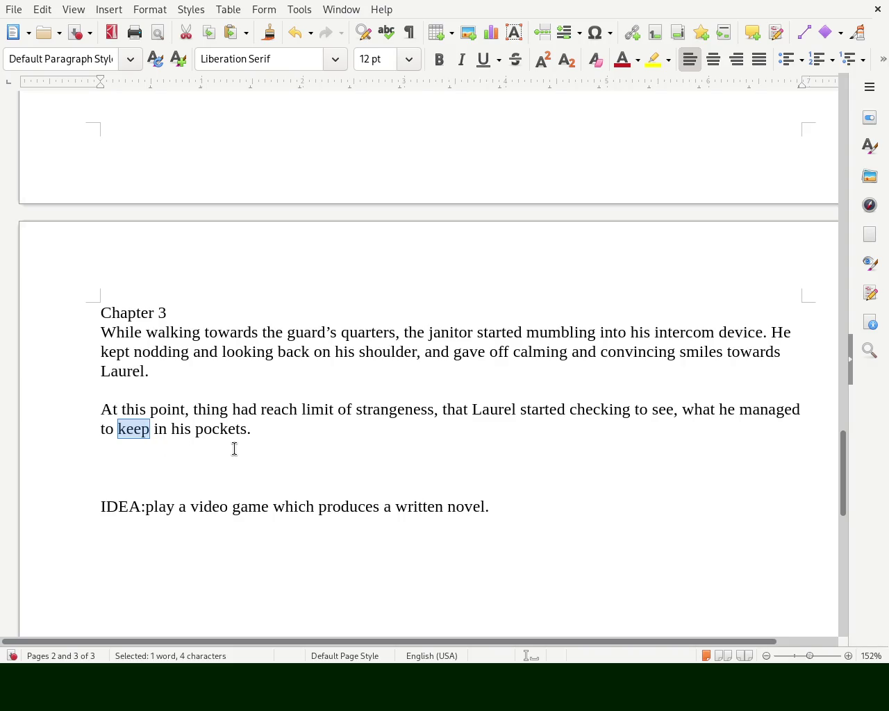
click(306, 418)
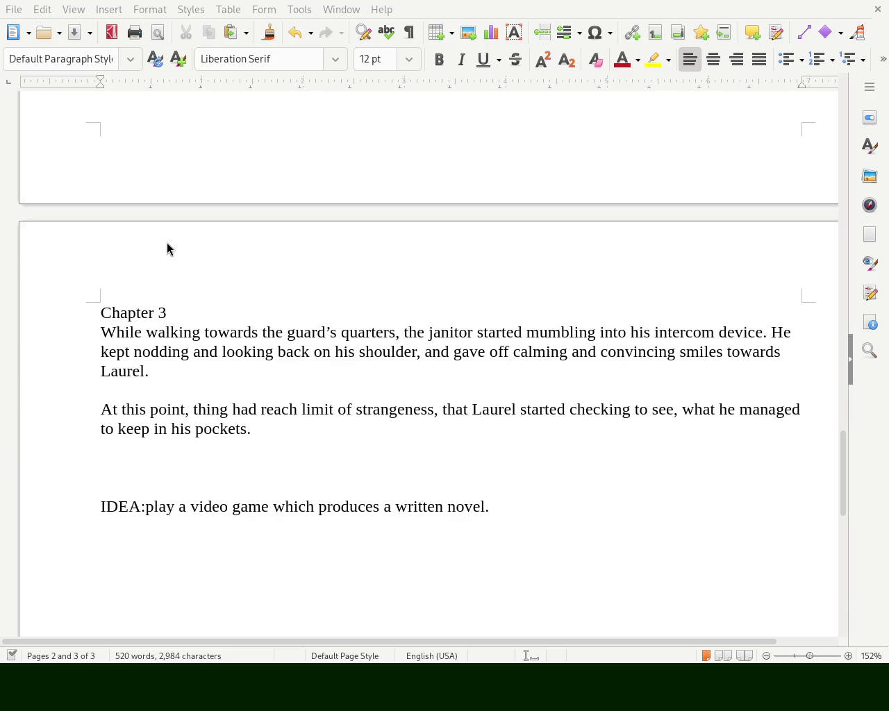
- Swap 'limit' for 'a point of strangeness', remove 'managed to', and save
click(302, 410)
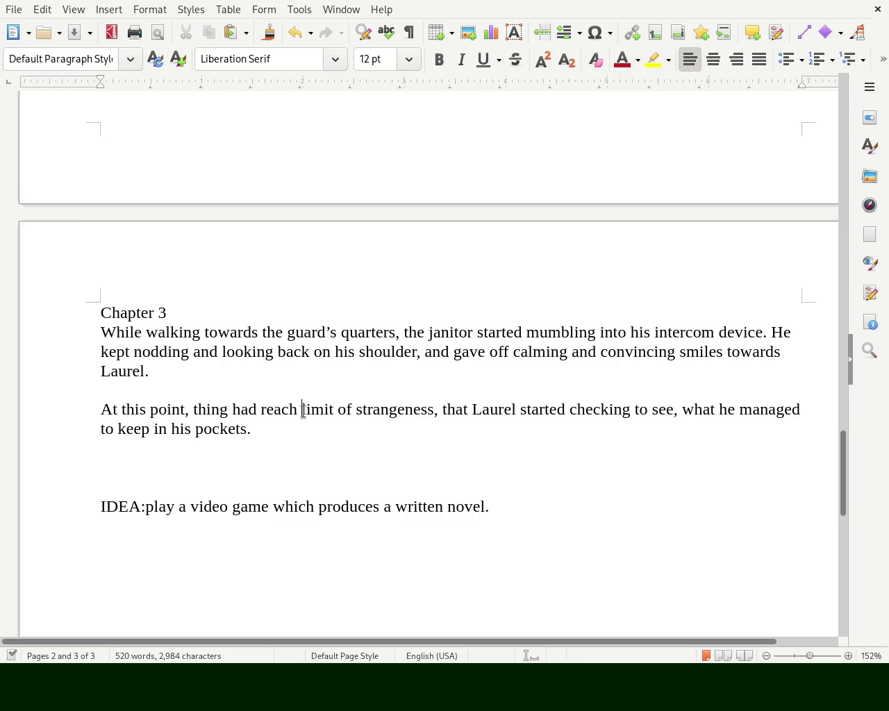
text(a point)
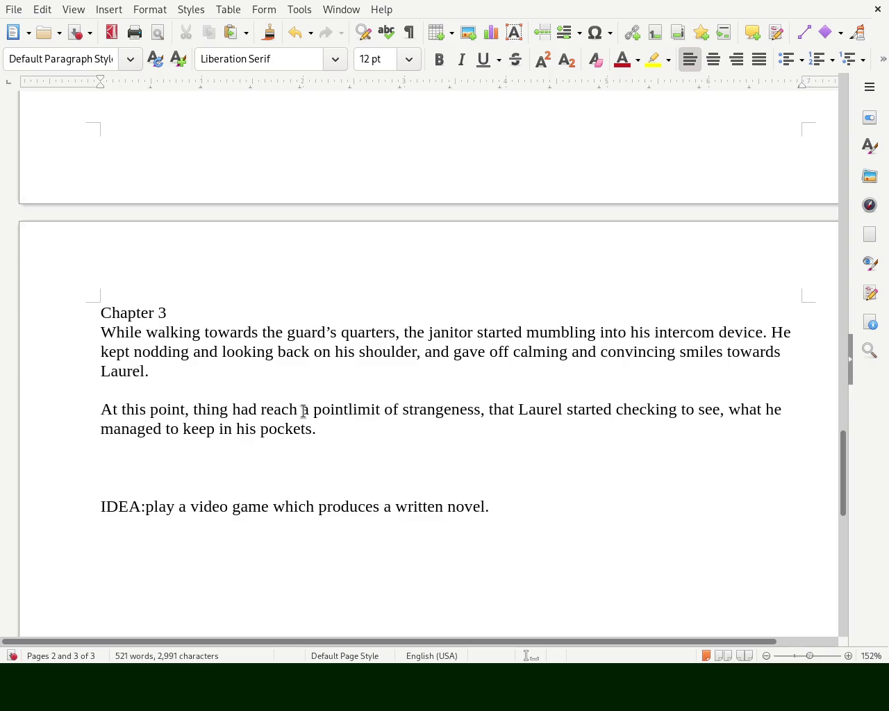
text(,)
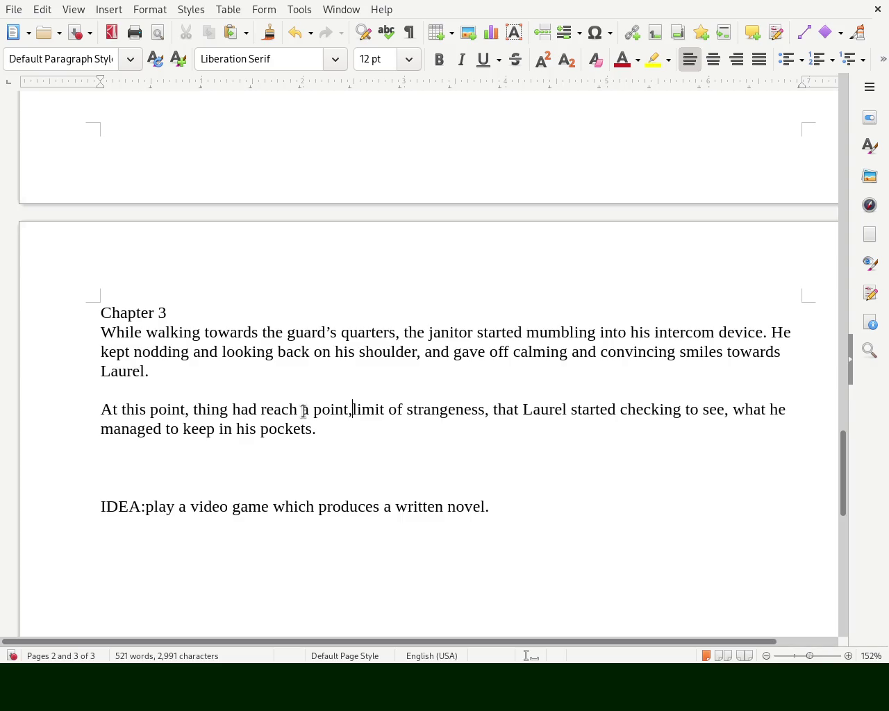
key(Delete)
key(Delete)
key(Delete)
key(Delete)
key(Delete)
key(Delete)
key(Delete)
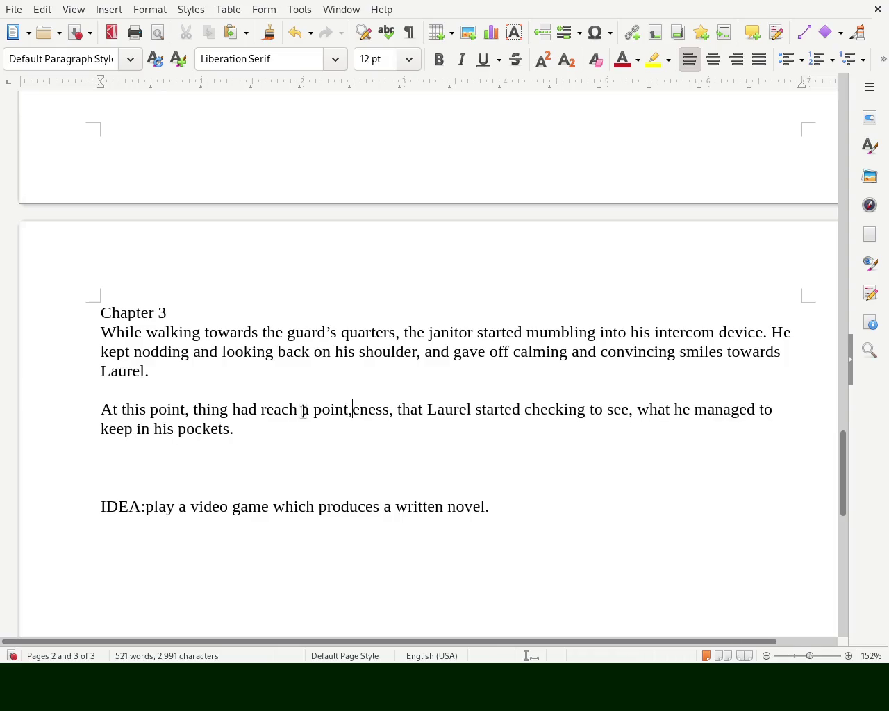
key(Left)
text(of)
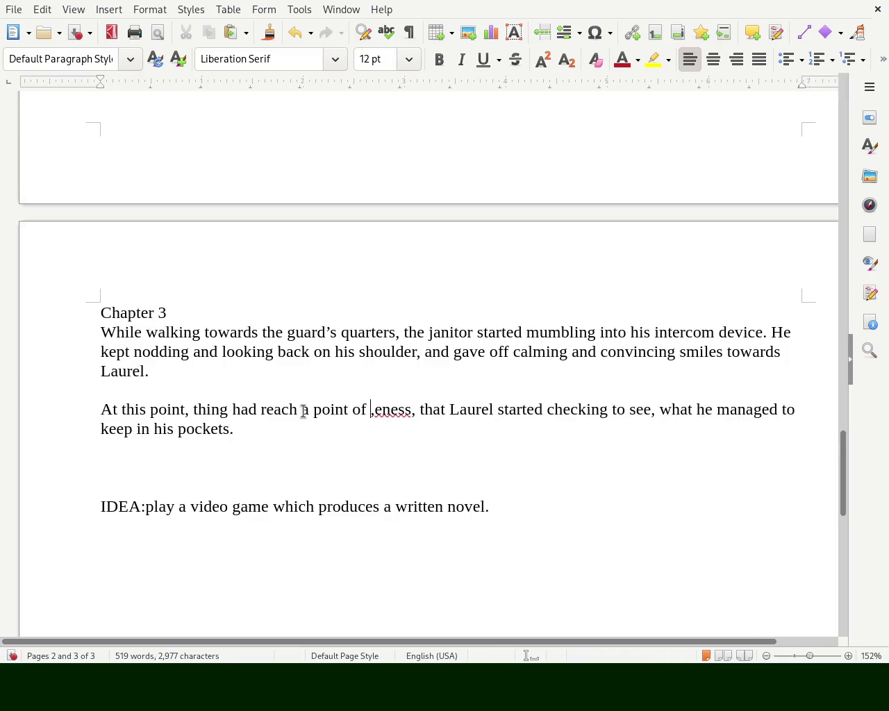
key(Delete)
text(s)
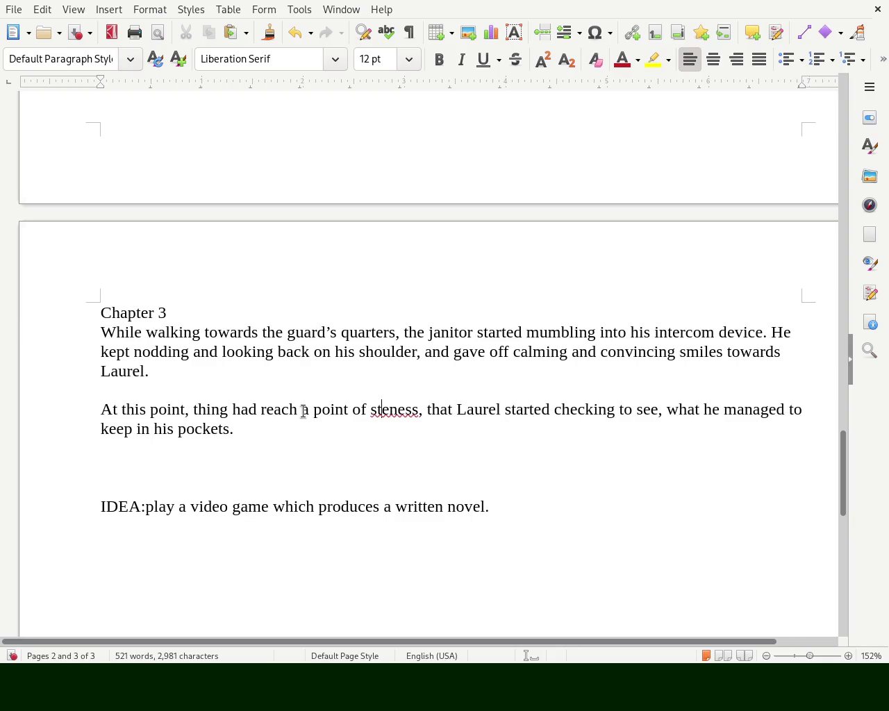
text(trange)
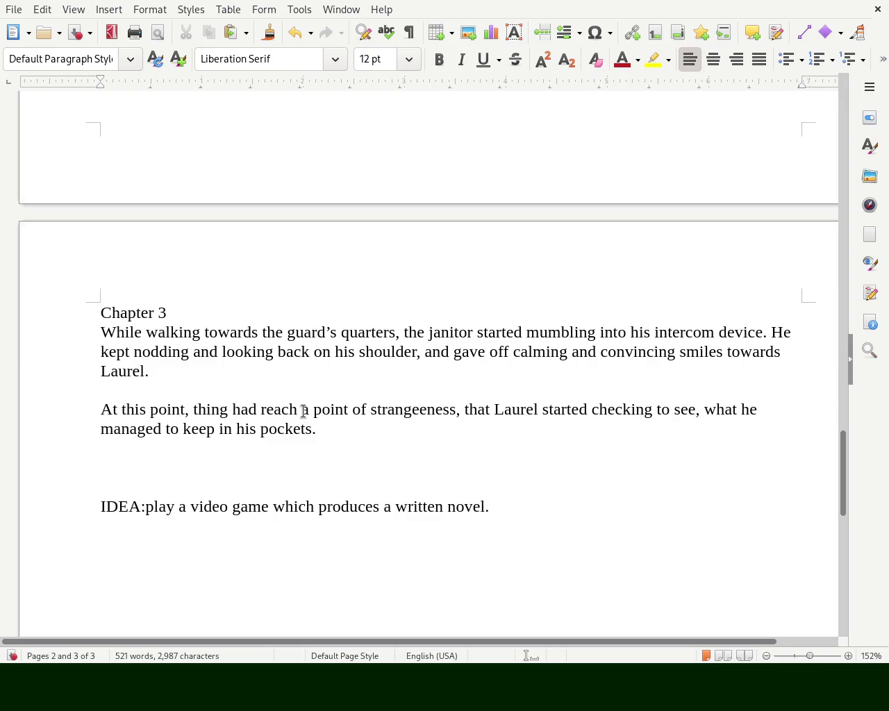
double_click(114, 428)
key(Delete)
key(Delete)
key(Delete)
key(Delete)
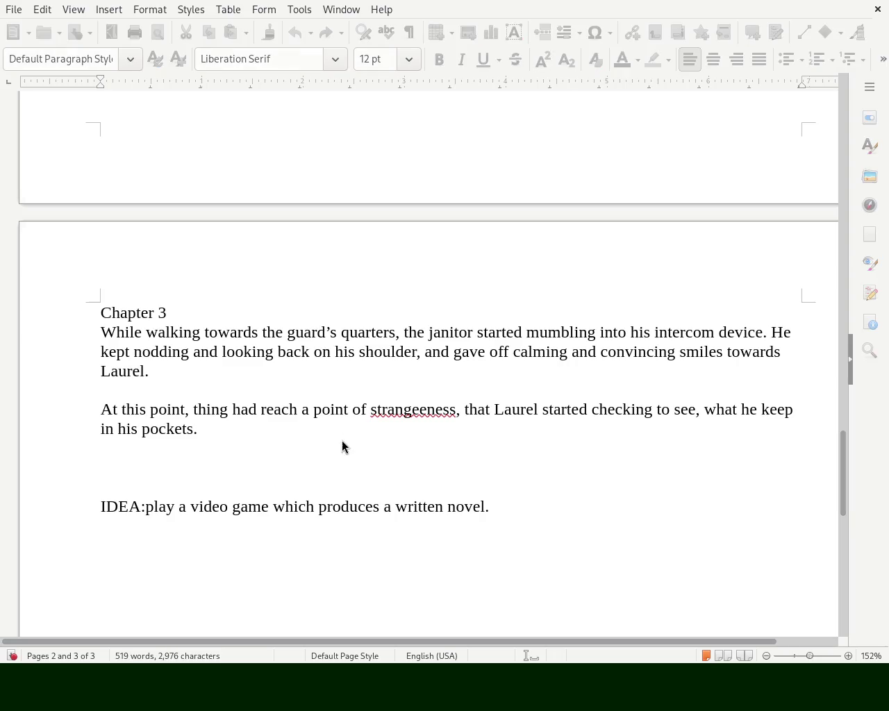
key(ctrl+s)
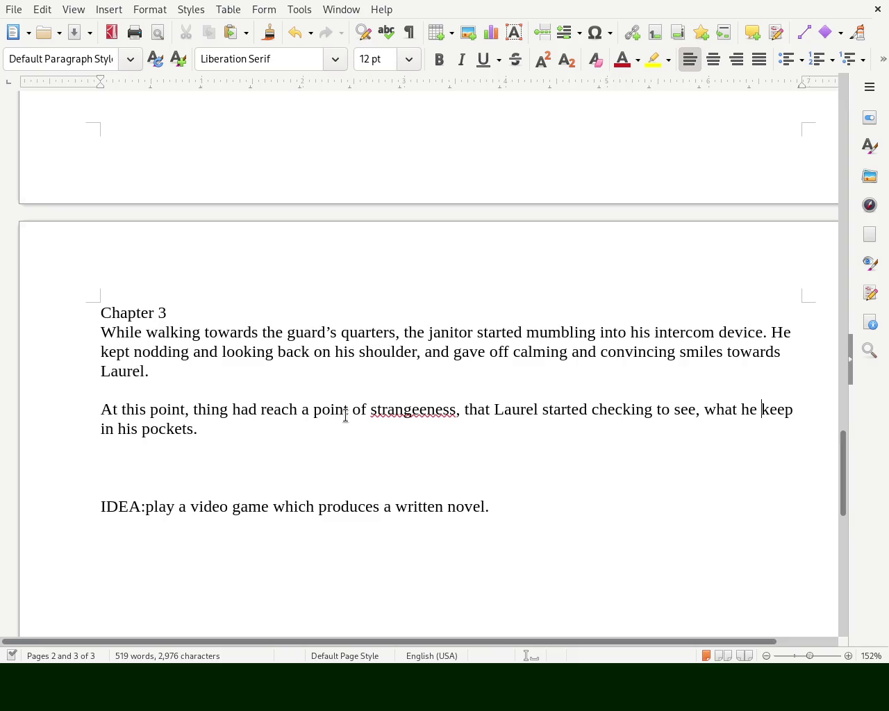
- Correct the misspelled 'strangeeness' to 'strangeness'
double_click(401, 410)
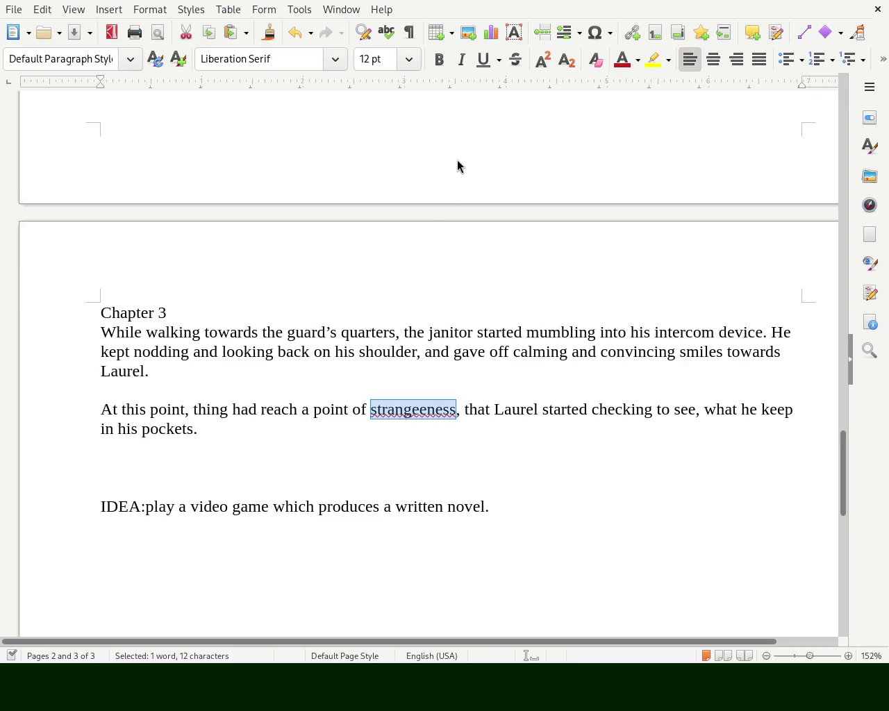
text(strangeness)
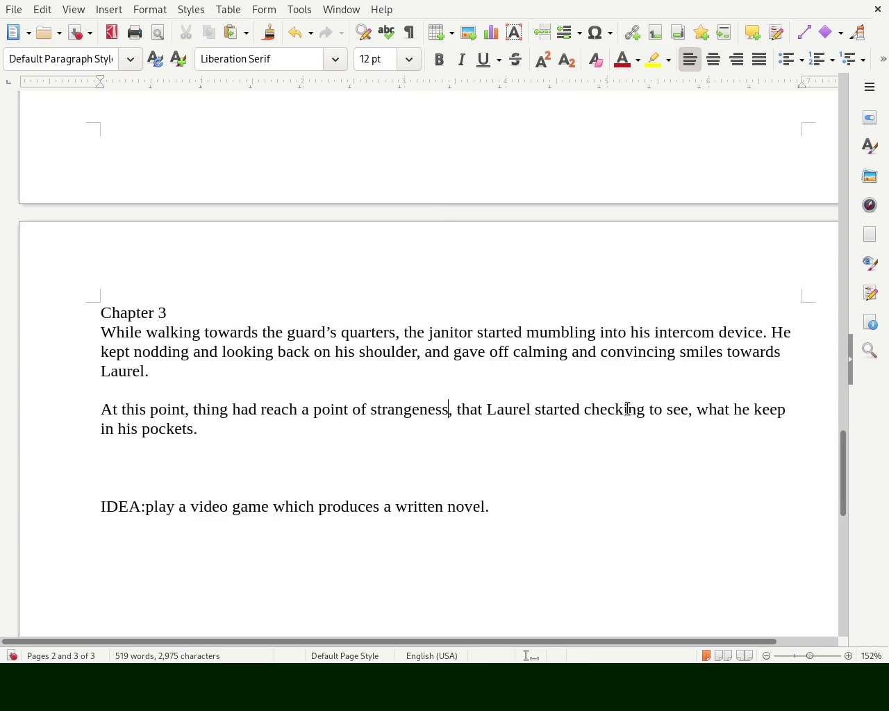
double_click(627, 409)
click(628, 409)
- Replace 'started' with 'began to' after 'Laurel'
key(Left)
key(Left)
key(Left)
key(Delete)
key(Delete)
key(Delete)
key(Delete)
key(Delete)
key(Right)
key(Right)
key(Right)
key(Right)
key(Right)
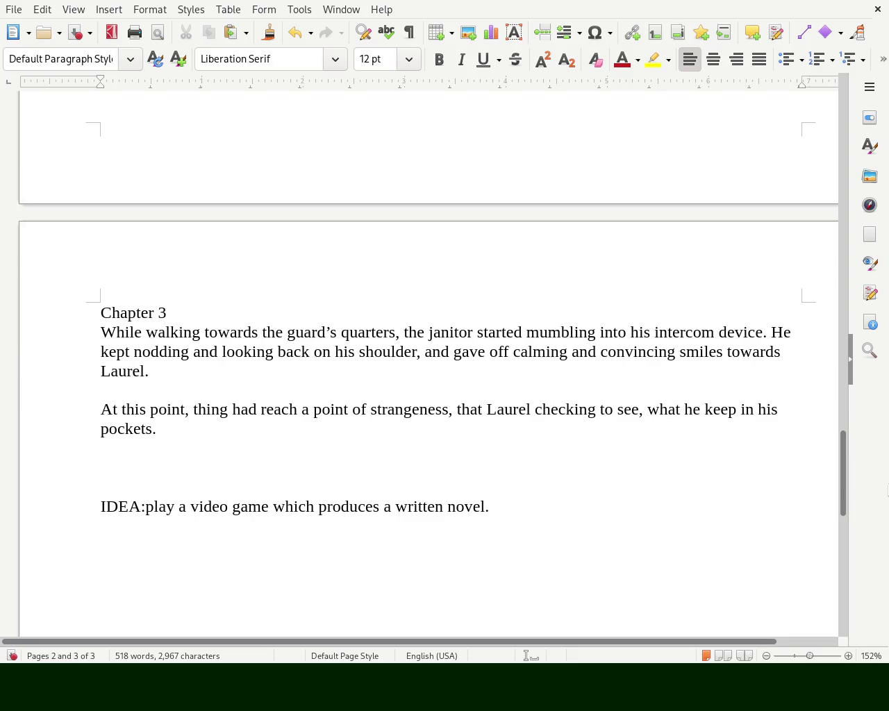
key(Left)
- Shorten 'checking to see' to 'check'
key(Left)
key(Left)
key(Left)
key(Left)
key(Right)
text(beha)
key(BackSpace)
key(BackSpace)
text(gan to)
key(Right)
key(Right)
key(Right)
key(Right)
key(Right)
key(Delete)
key(Delete)
key(Delete)
key(Delete)
key(Delete)
key(Delete)
key(Delete)
key(Delete)
key(Delete)
- Insert 'ended up', change the verb to 'keeping within', and save
key(Right)
key(Right)
key(Right)
key(Right)
key(Right)
key(Right)
key(Right)
key(Right)
key(Right)
key(Right)
key(Left)
key(Left)
key(Left)
key(Right)
key(Right)
key(Right)
key(Left)
key(Left)
key(Left)
key(Left)
text(ended up)
key(Right)
key(Right)
key(Right)
key(Right)
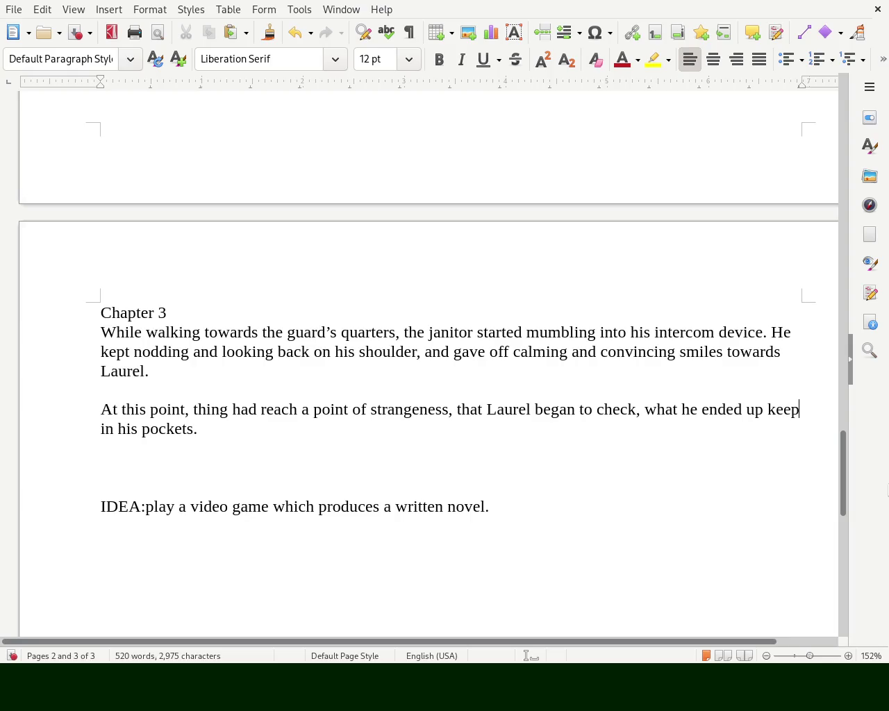
text(ing)
key(Right)
text(with)
key(Right)
key(Right)
key(Delete)
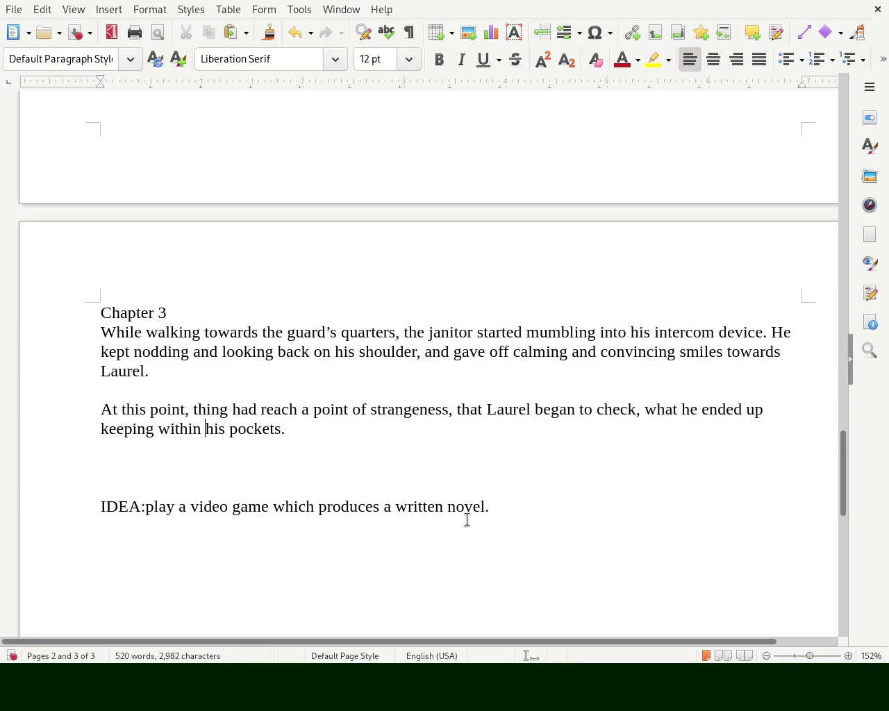
key(ctrl+s)
double_click(320, 412)
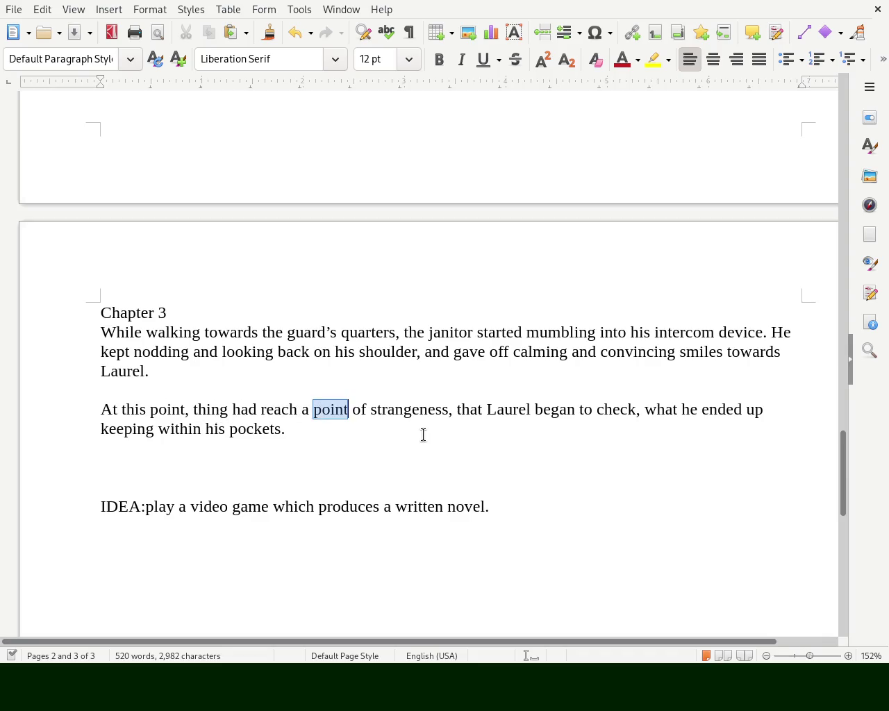
- Replace 'reach a point' with 'reached beyonde the limit'
key(BackSpace)
key(BackSpace)
key(BackSpace)
text(ed )
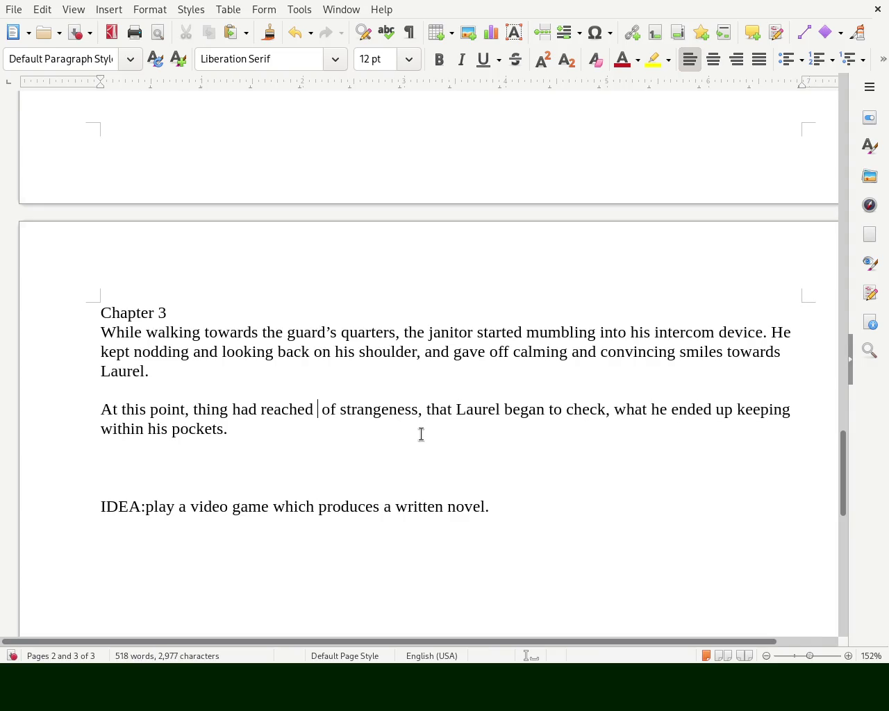
text(beyonde)
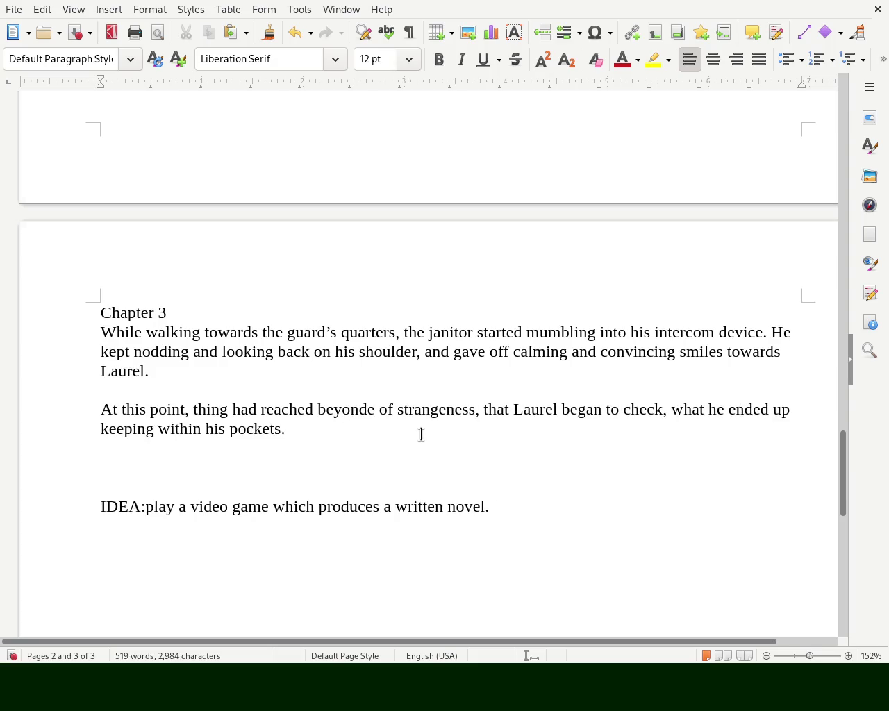
text( the limit)
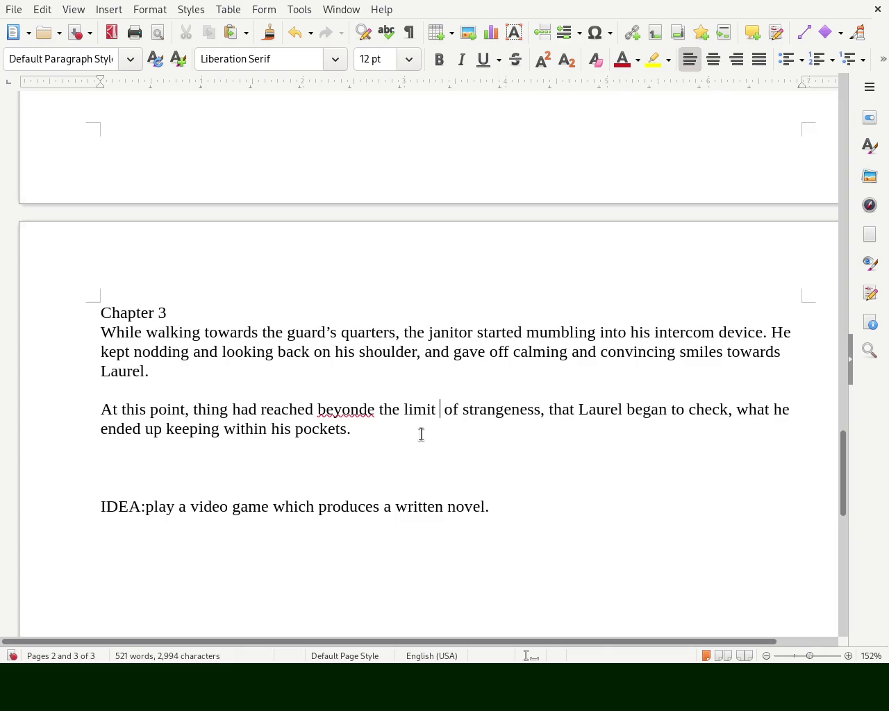
key(Delete)
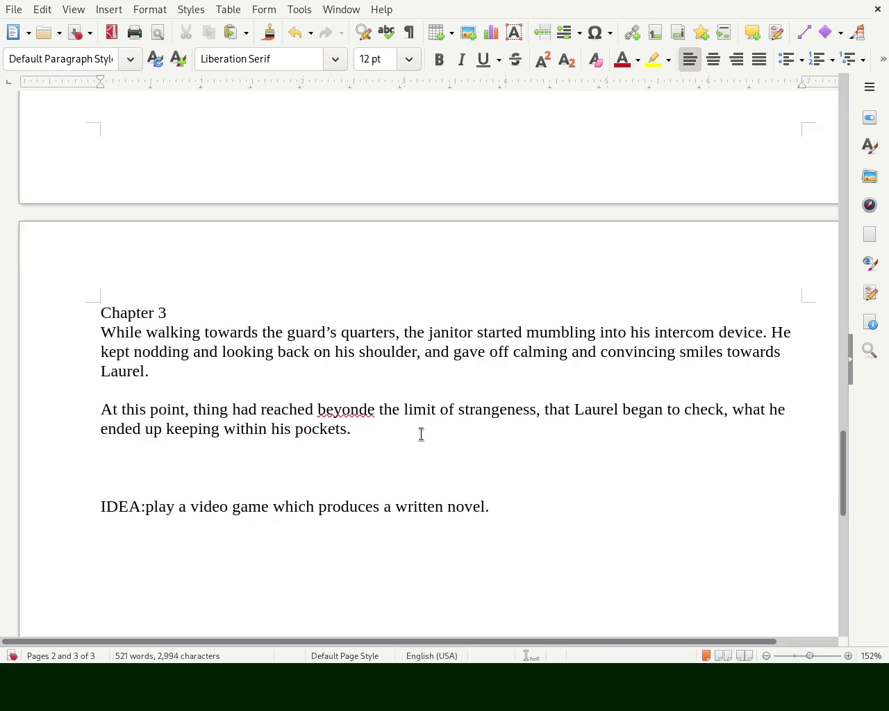
double_click(358, 414)
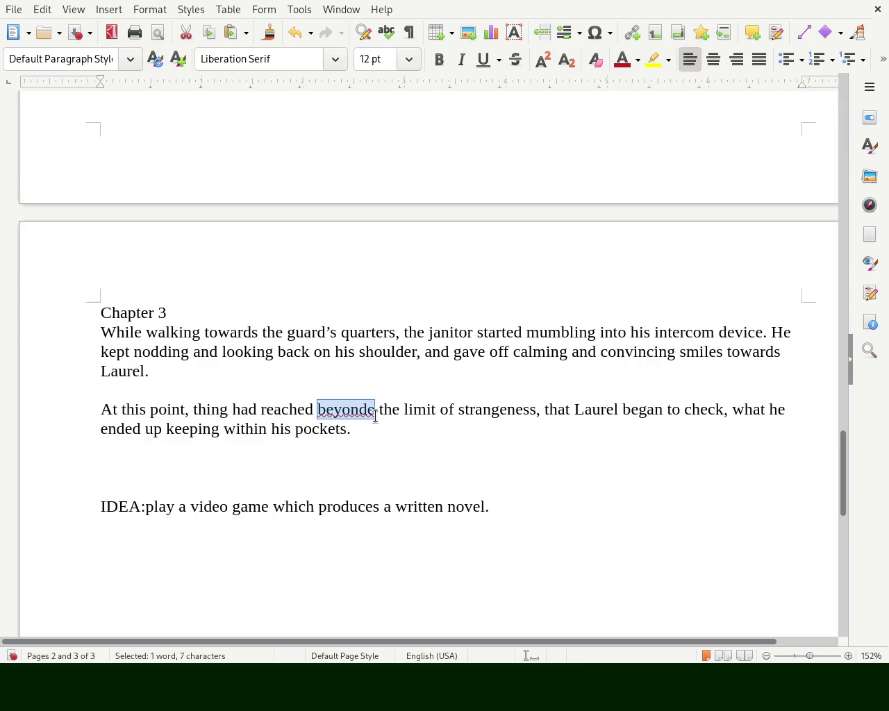
click(375, 416)
text(d)
- Delete 'of strangeness' and correct the misspelling to 'beyond'
double_click(487, 409)
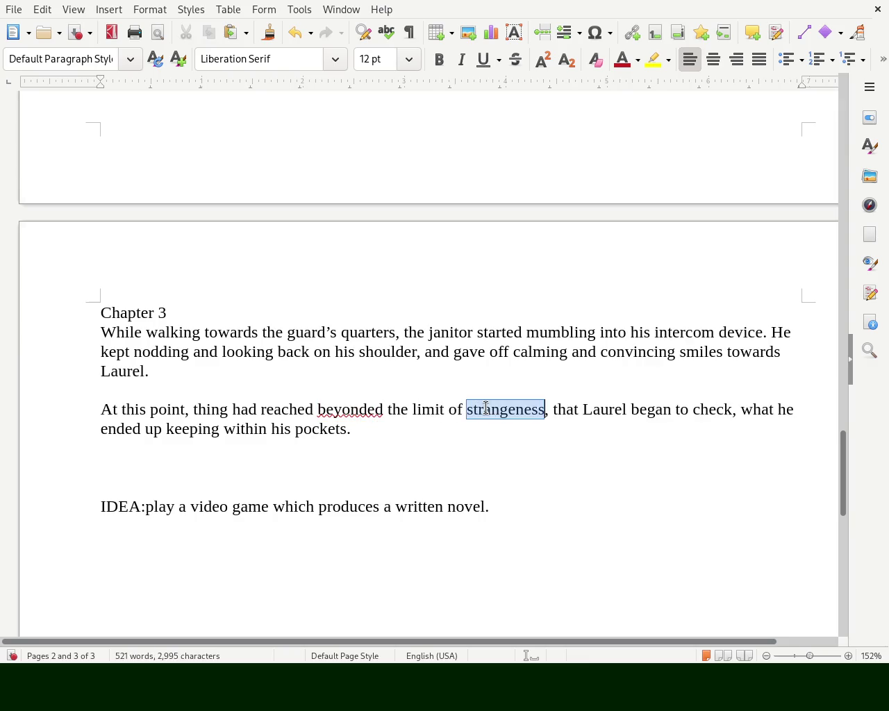
key(BackSpace)
key(BackSpace)
key(BackSpace)
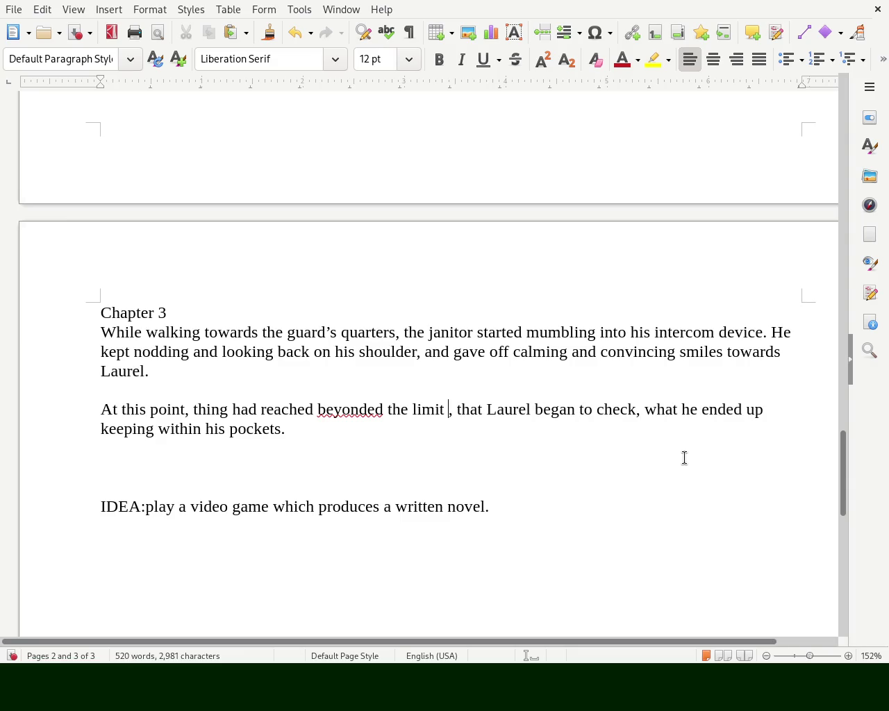
key(BackSpace)
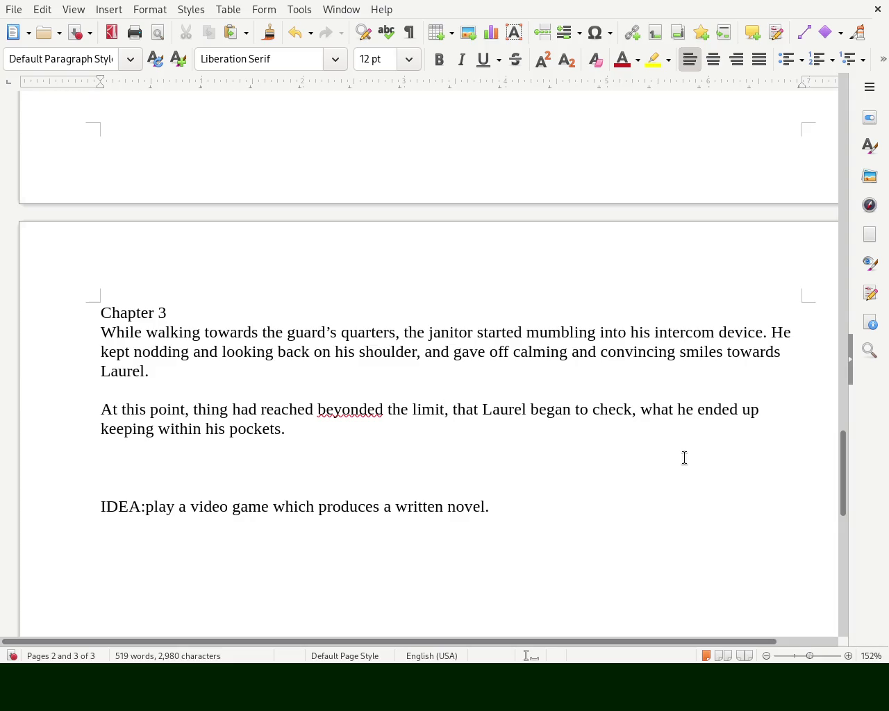
double_click(346, 416)
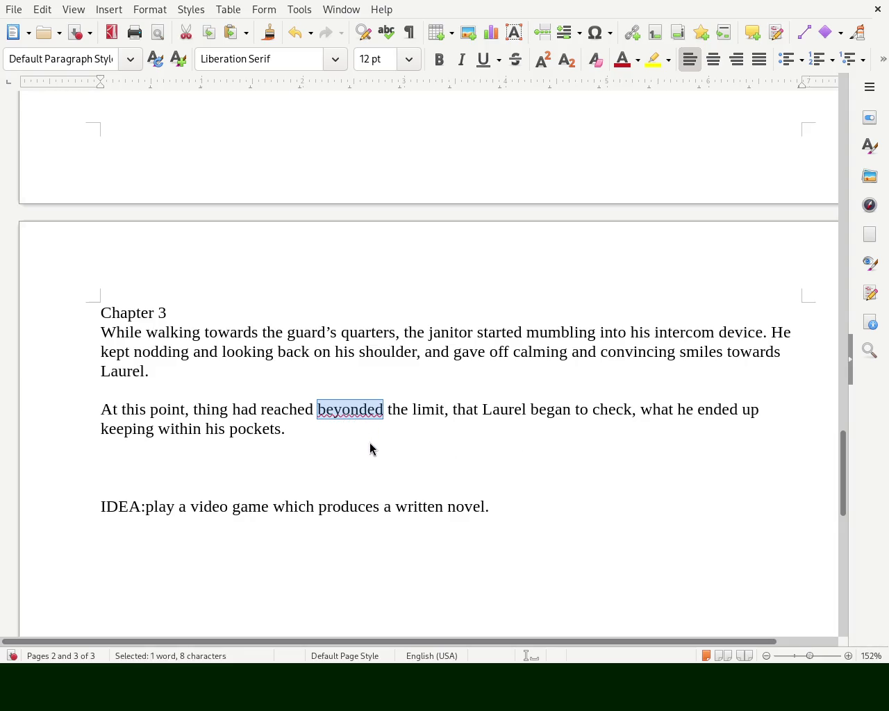
text(beyond)
click(288, 421)
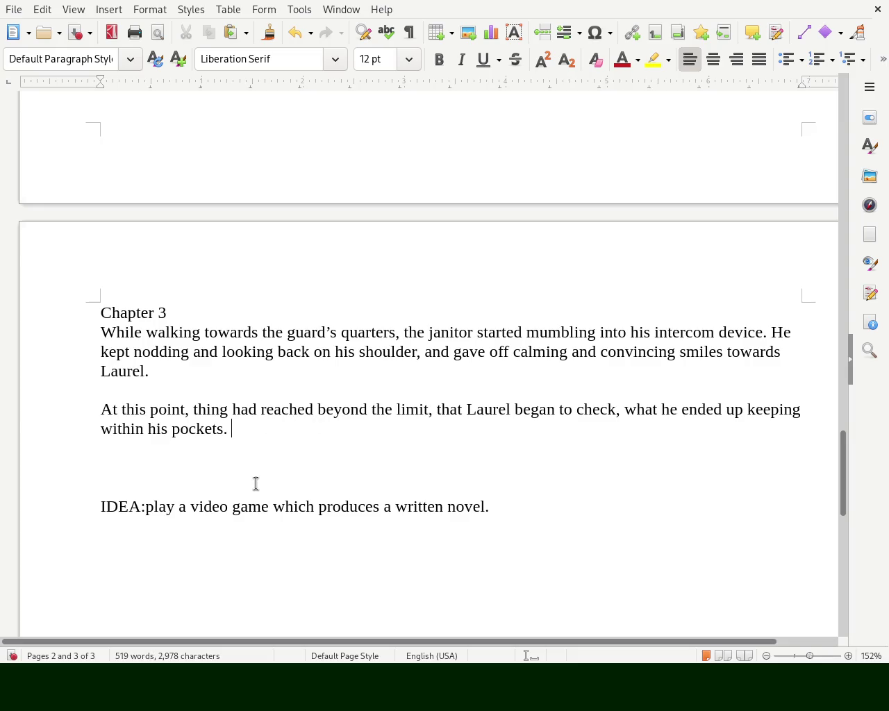
double_click(213, 408)
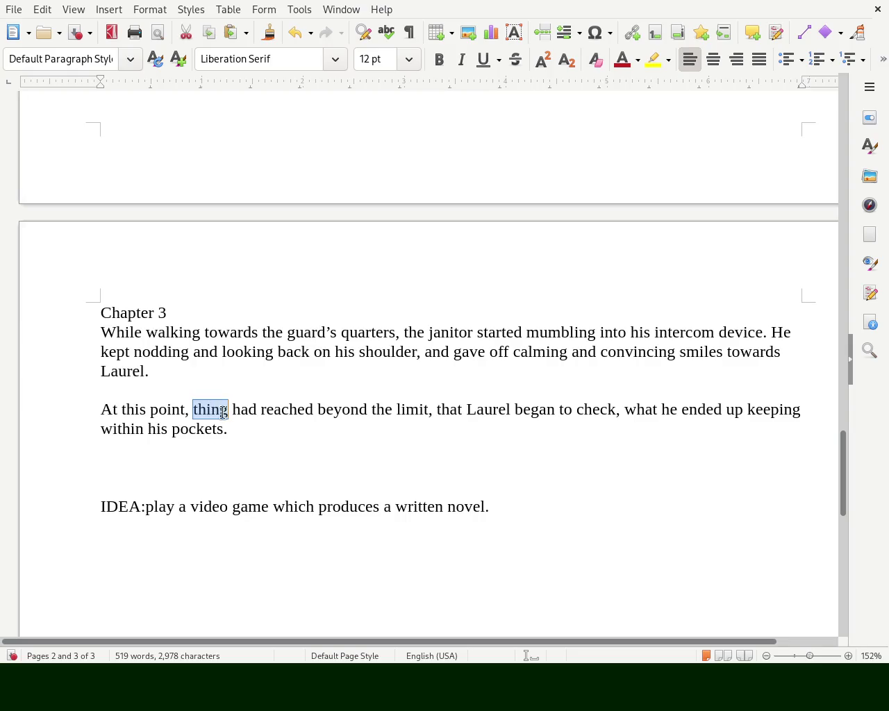
- Replace 'thing had reached' with 'the situation was' and add 'of normal' after 'limit'
double_click(293, 410)
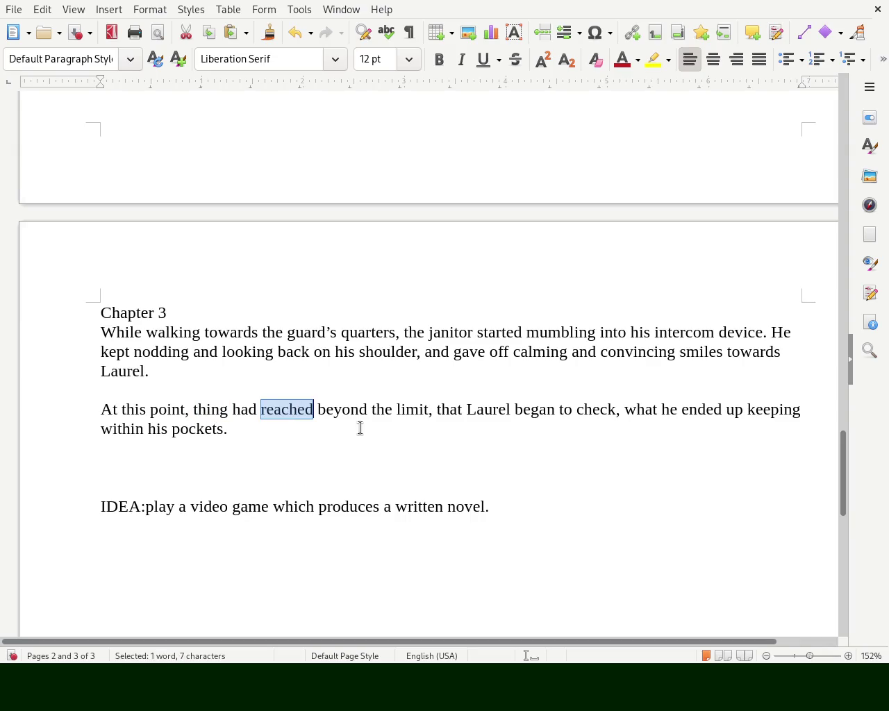
key(BackSpace)
key(BackSpace)
key(BackSpace)
key(BackSpace)
key(BackSpace)
key(BackSpace)
text(the situ)
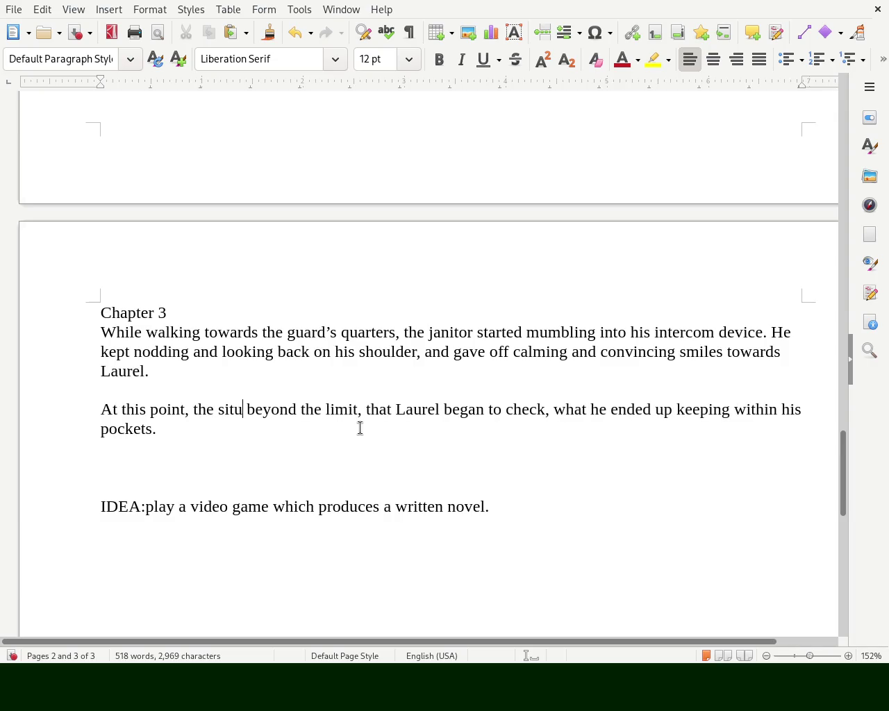
text(a)
key(BackSpace)
text(ation was)
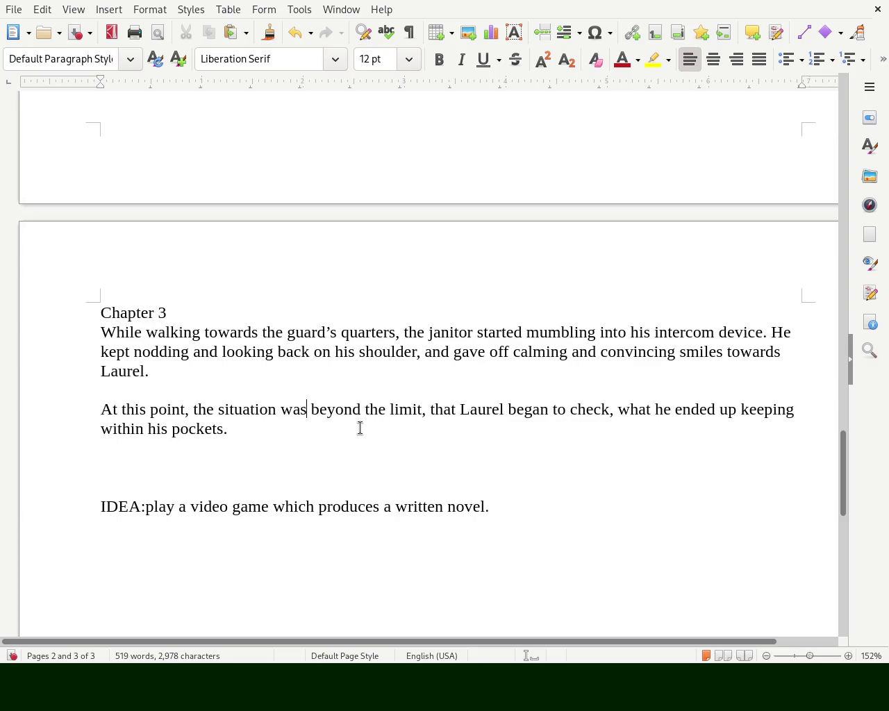
key(Right)
key(Right)
key(Right)
key(Right)
key(Right)
text(of)
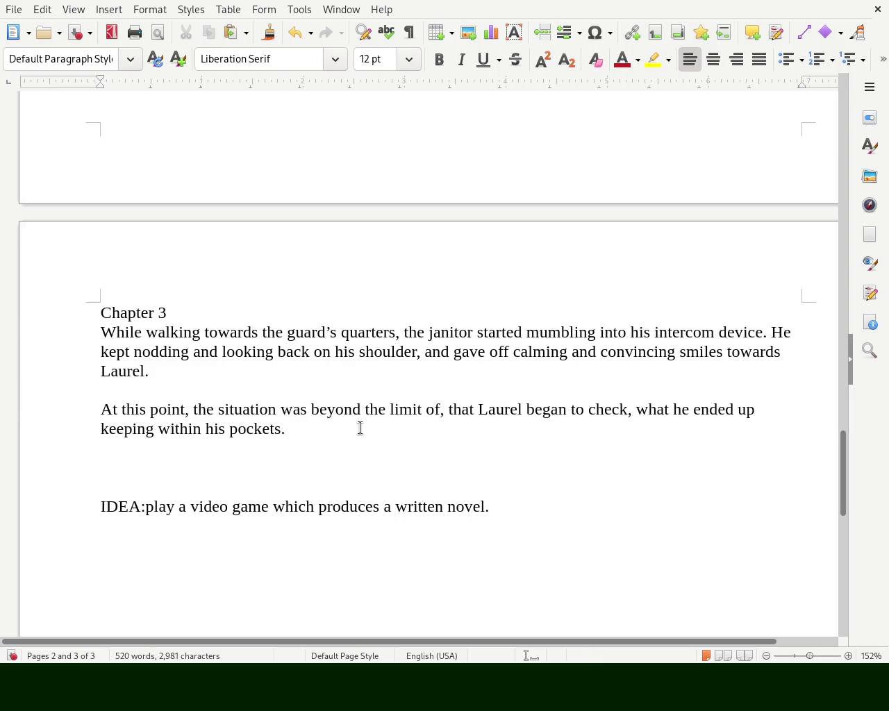
text( normal)
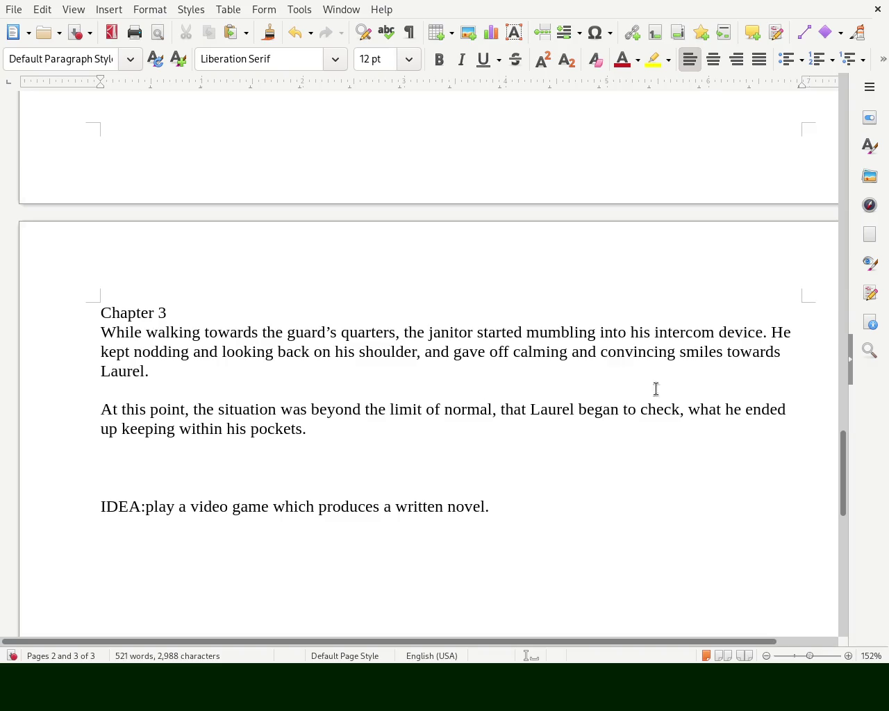
- Change 'he ended up keeping' to 'had ended being kept' and save
click(732, 433)
double_click(737, 414)
text(h)
text(ad)
double_click(122, 427)
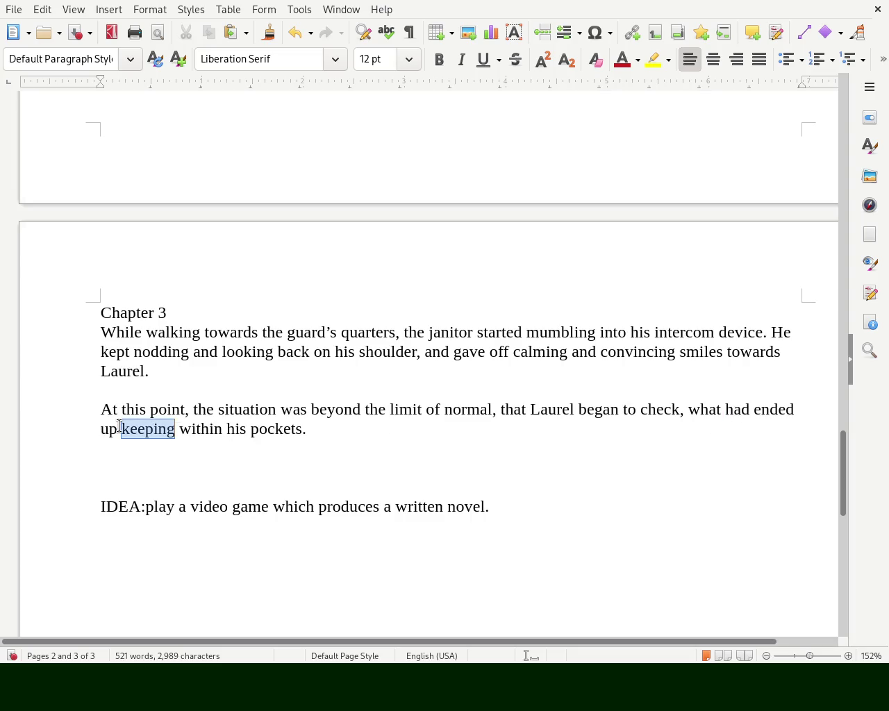
key(BackSpace)
key(BackSpace)
key(BackSpace)
key(BackSpace)
text(being)
text(pt)
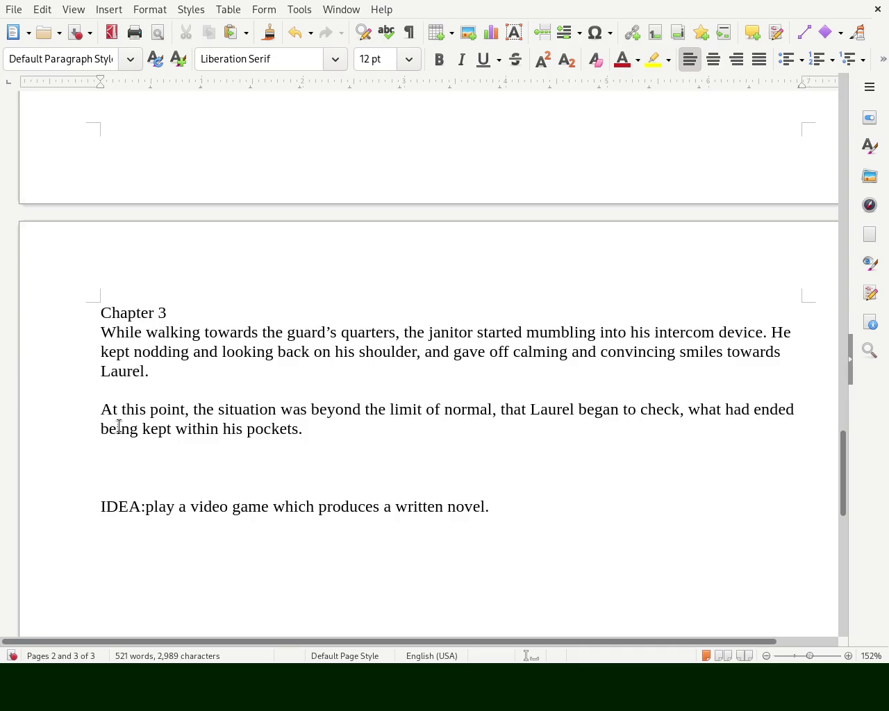
key(ctrl+s)
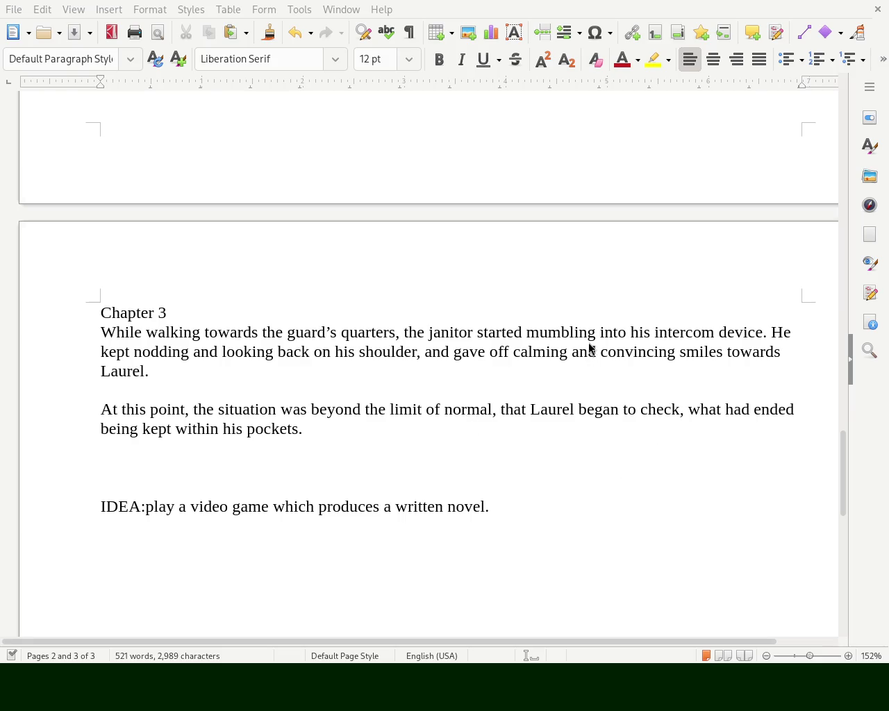
- Insert 'being' so it reads 'limit of being normal' and save again
click(439, 410)
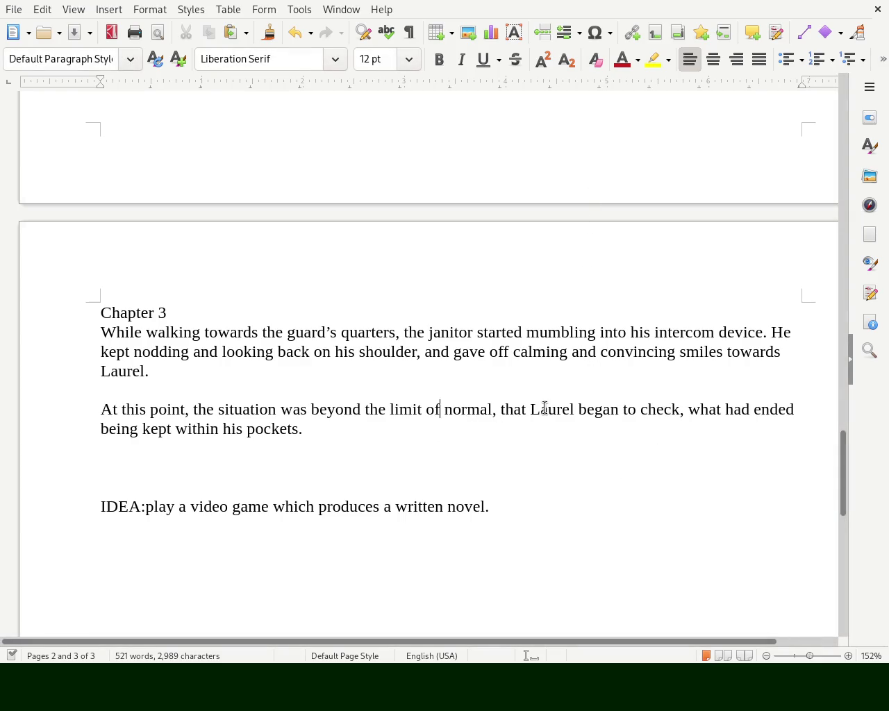
text(being)
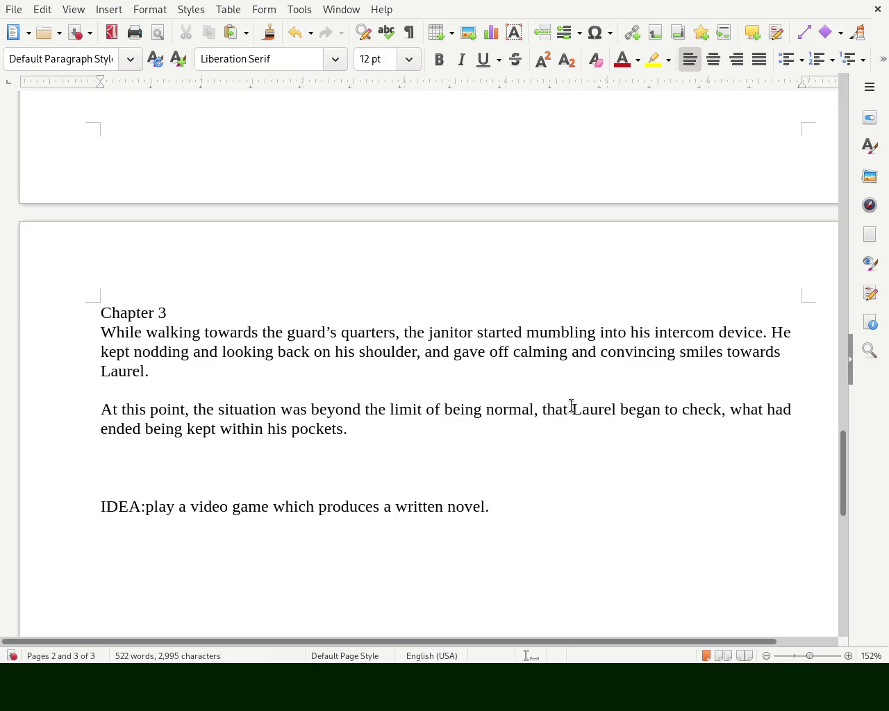
click(767, 410)
key(ctrl+s)
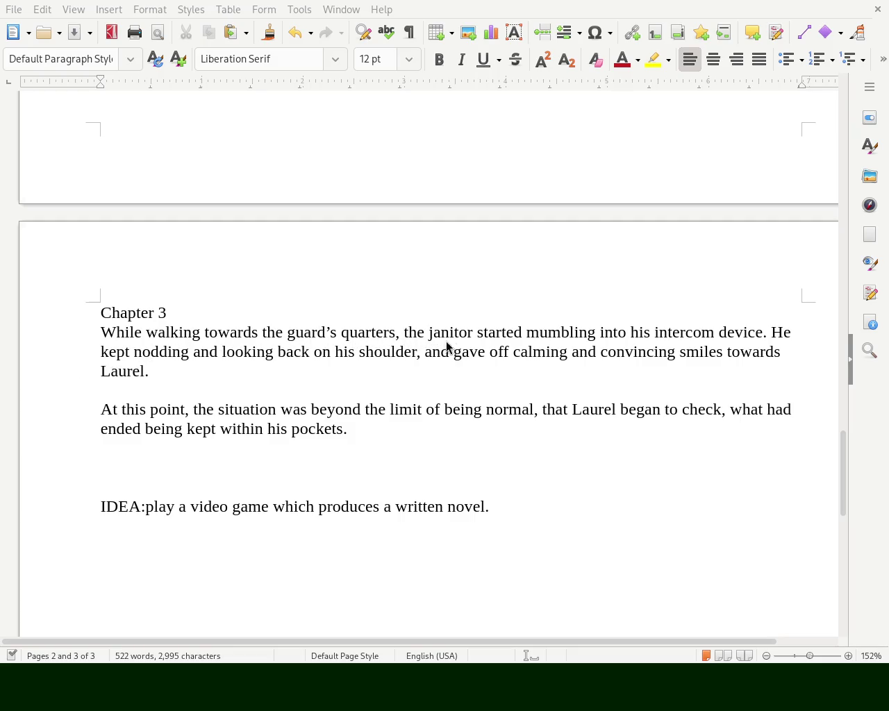
click(513, 334)
- Change 'started mumbling' to 'began to mumble' in the first Chapter 3 paragraph
double_click(514, 334)
text(began)
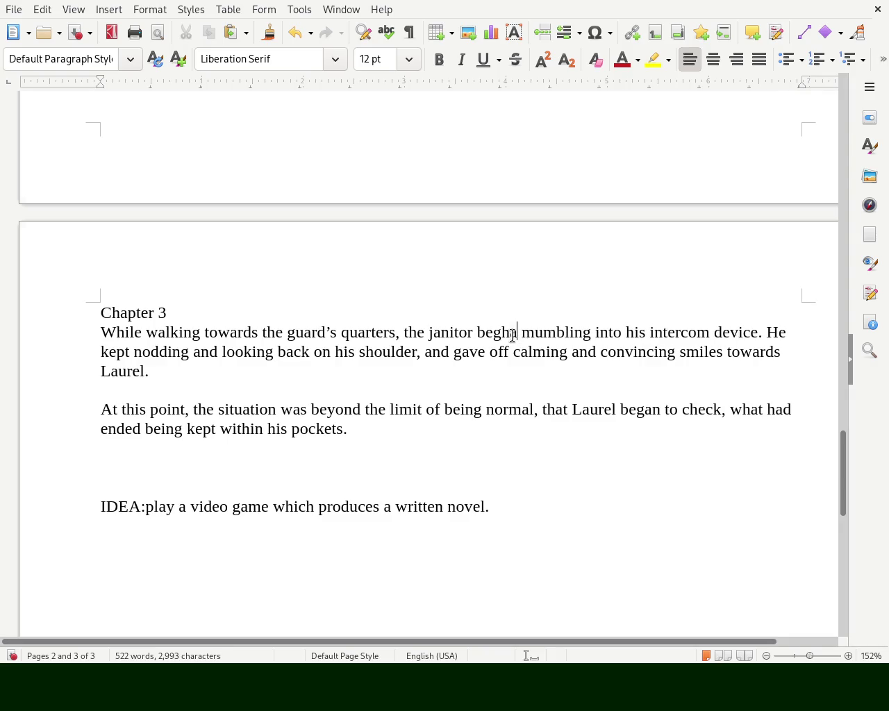
text( to)
key(Right)
key(Right)
key(Right)
key(Right)
key(Right)
key(Right)
key(Right)
key(BackSpace)
key(BackSpace)
key(BackSpace)
text(e)
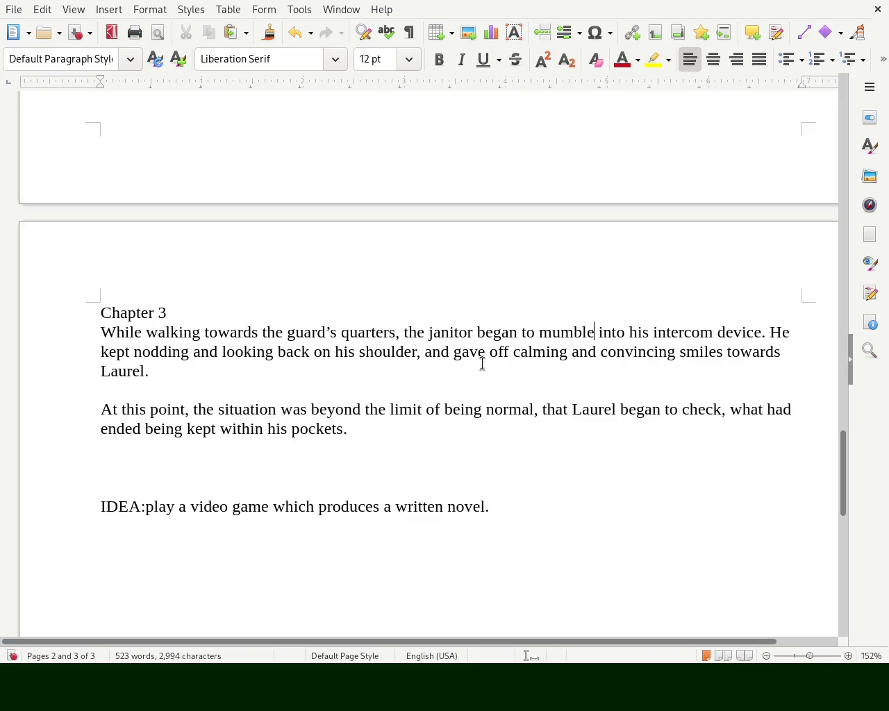
- Change 'and gave' to 'trying to give' and add 'now and then,' after 'smiles'
double_click(438, 352)
text(trying to)
key(Delete)
key(Delete)
key(Delete)
key(Delete)
key(Delete)
text(give)
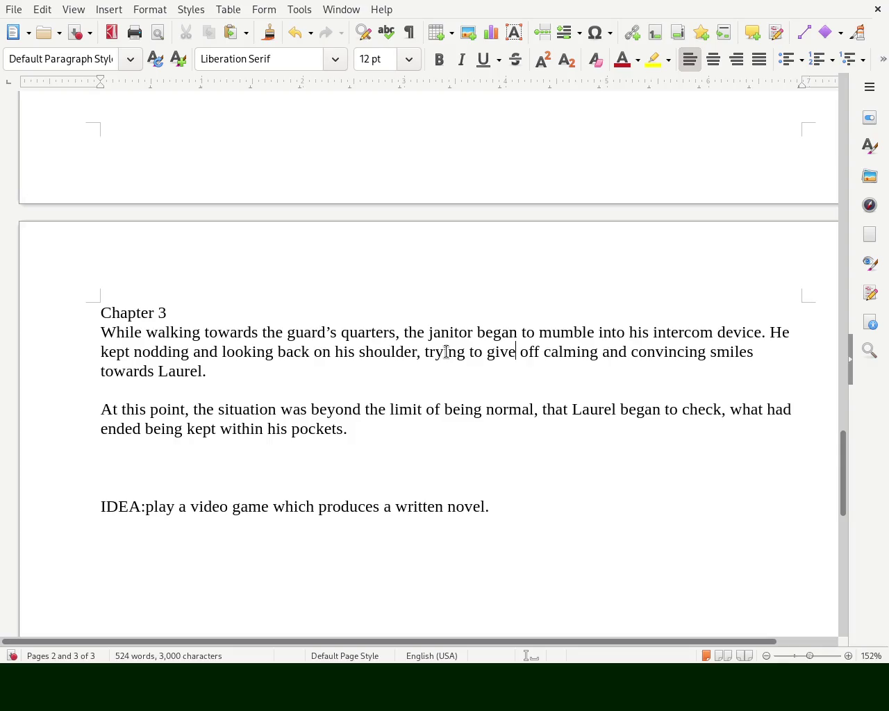
key(End)
text(now and then)
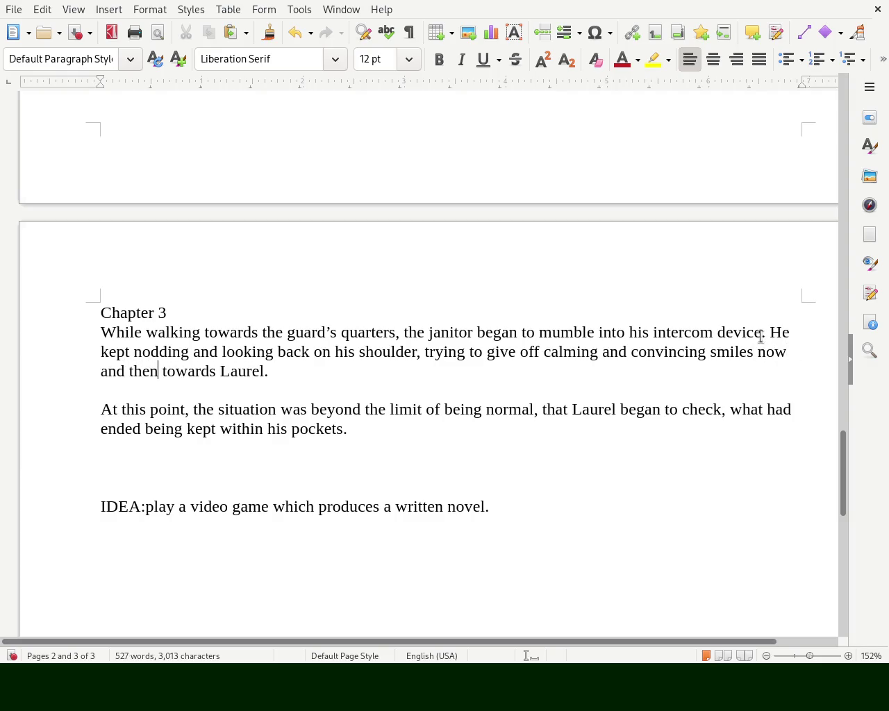
text(,)
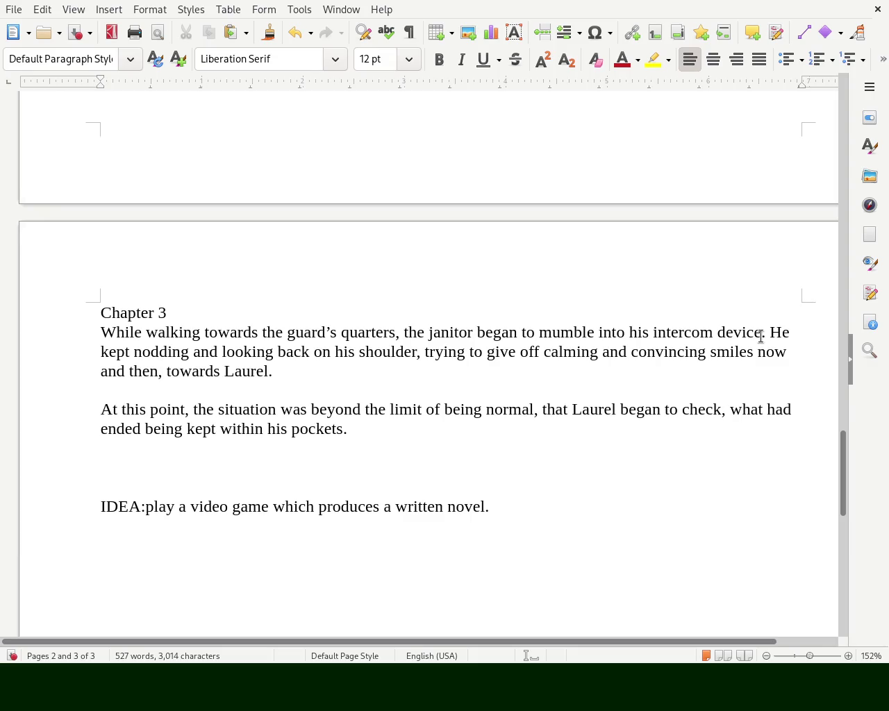
double_click(463, 411)
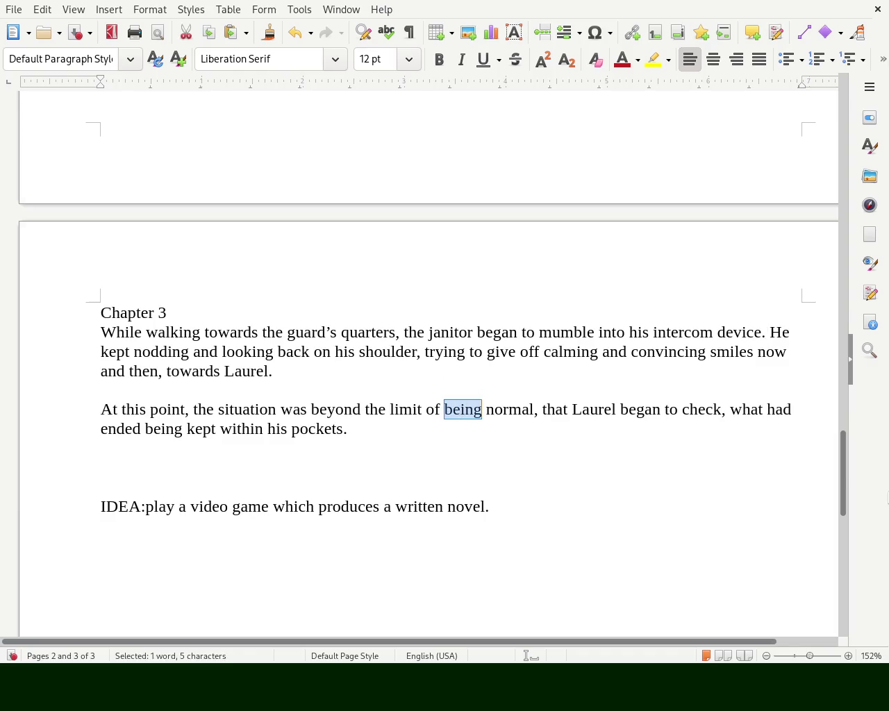
- Rework the sentence to end 'being part of any normality.' and start the next with 'He'
click(460, 410)
key(Left)
key(Left)
key(Delete)
key(Delete)
key(Delete)
key(Delete)
key(Delete)
text(being pa)
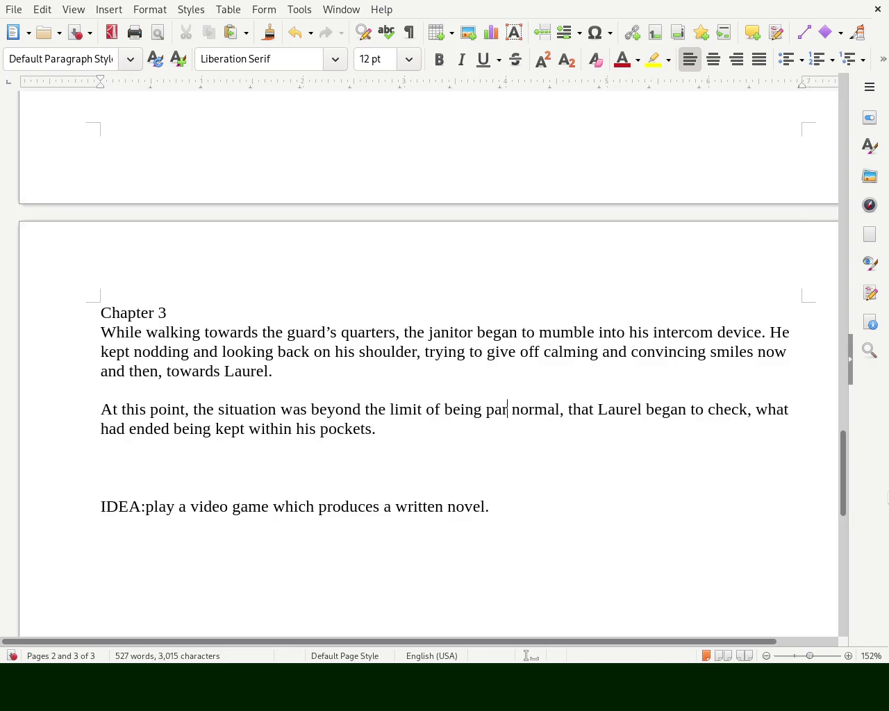
text(rt of any)
key(Right)
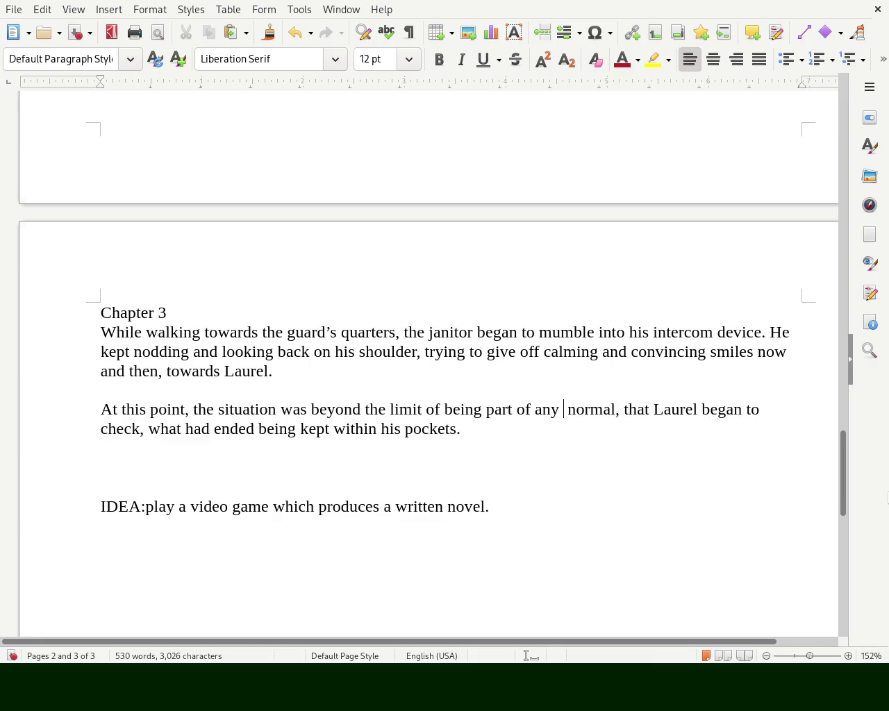
key(Right)
key(Right)
key(Right)
key(Right)
key(Right)
key(Right)
text(ity.)
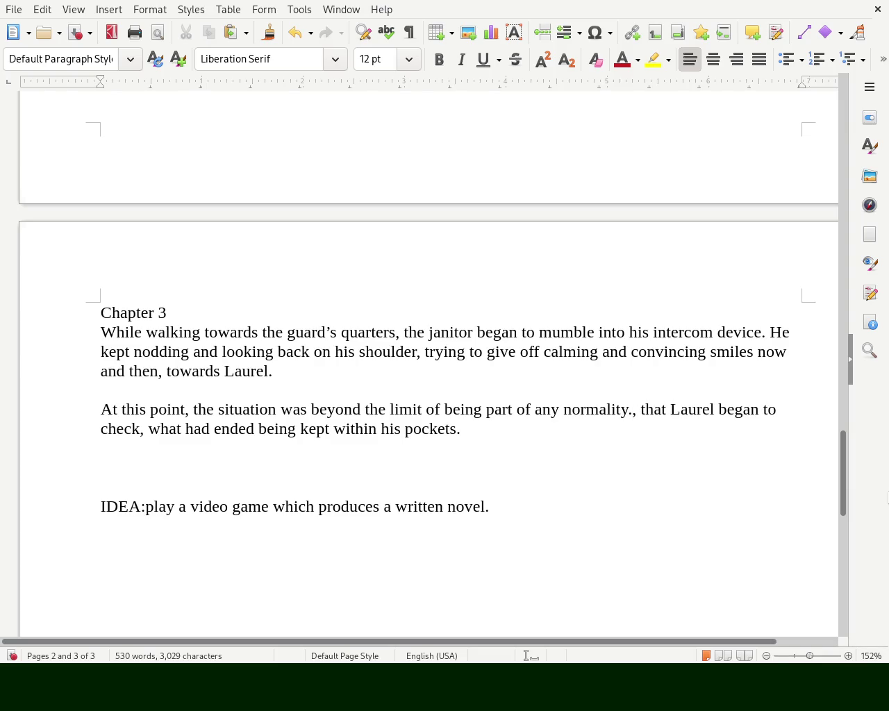
key(Delete)
key(Delete)
key(Delete)
key(Delete)
key(Delete)
key(Delete)
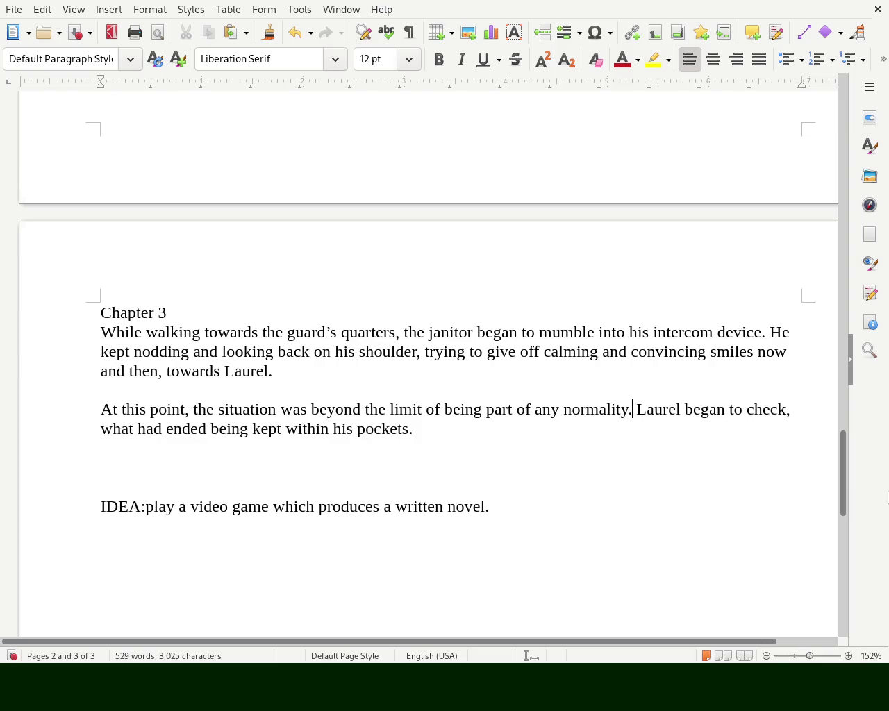
key(Delete)
key(Delete)
key(Delete)
key(Delete)
key(Delete)
text(He)
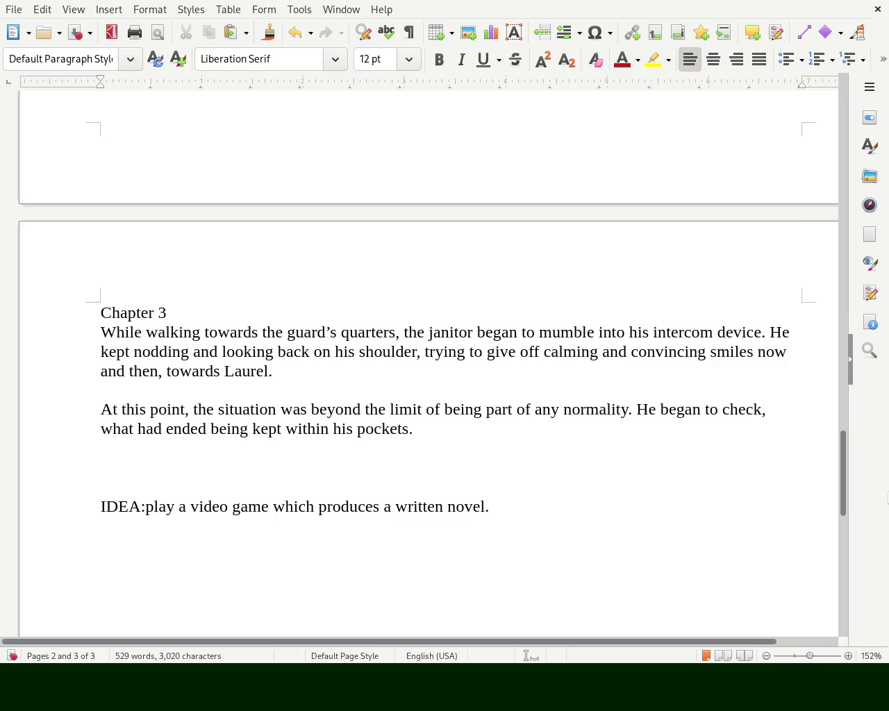
- Insert 'up' before 'being' so it reads 'ended up being kept', and save
click(210, 426)
text(up)
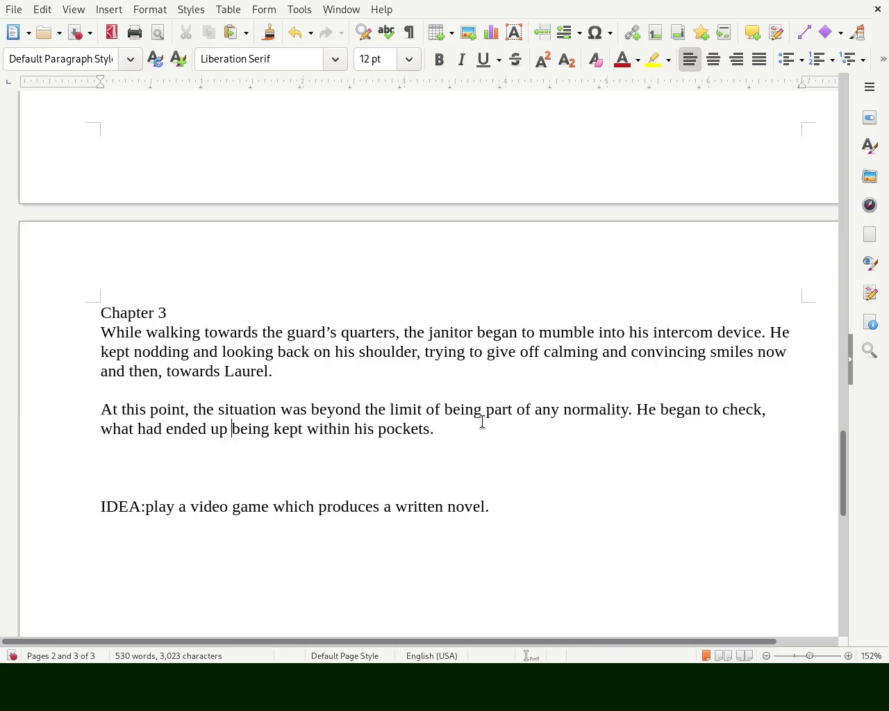
key(Left)
text(,)
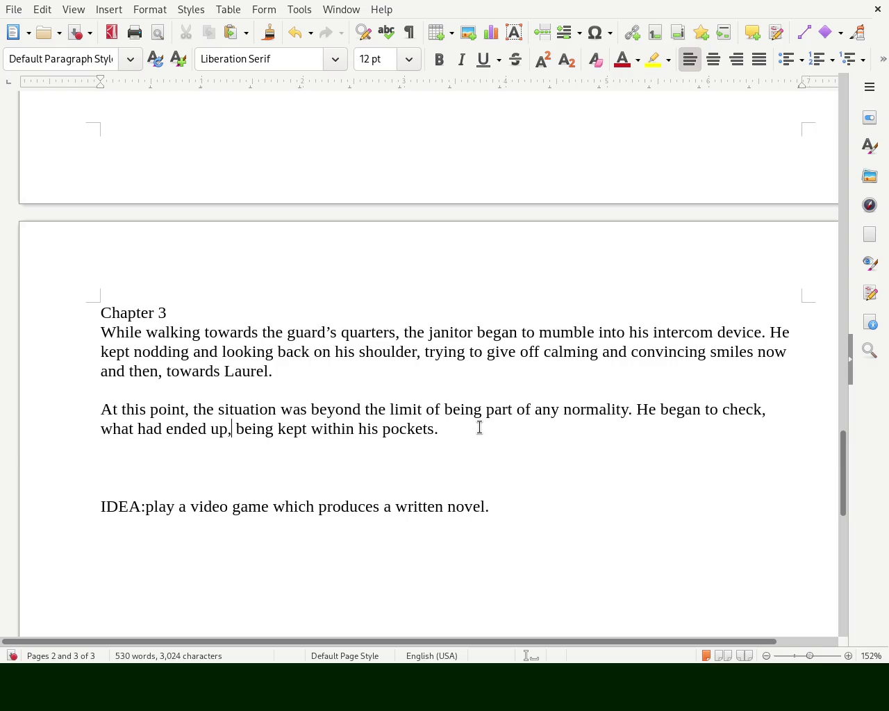
key(BackSpace)
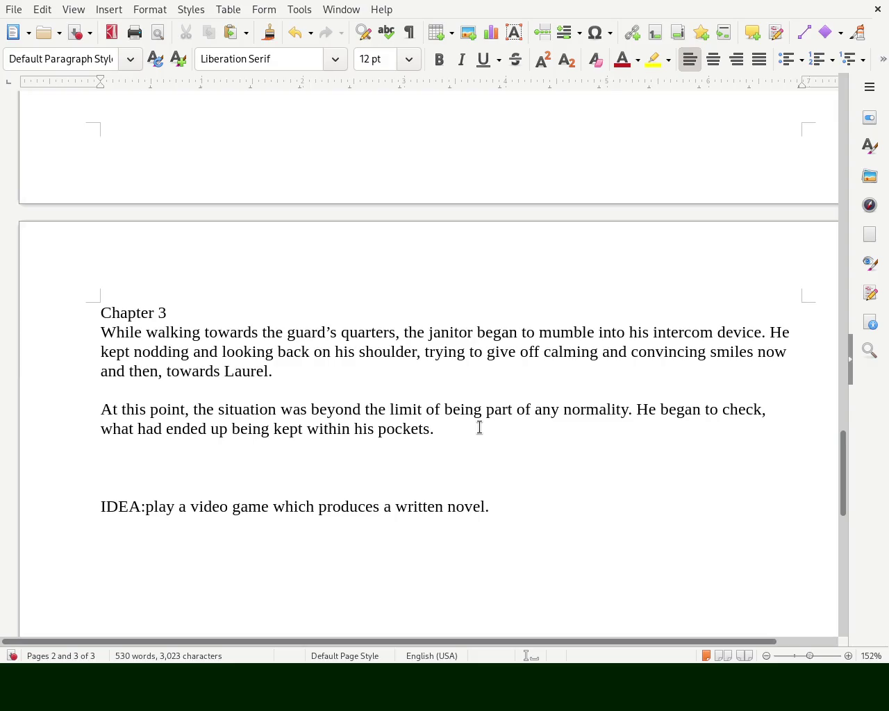
key(ctrl+s)
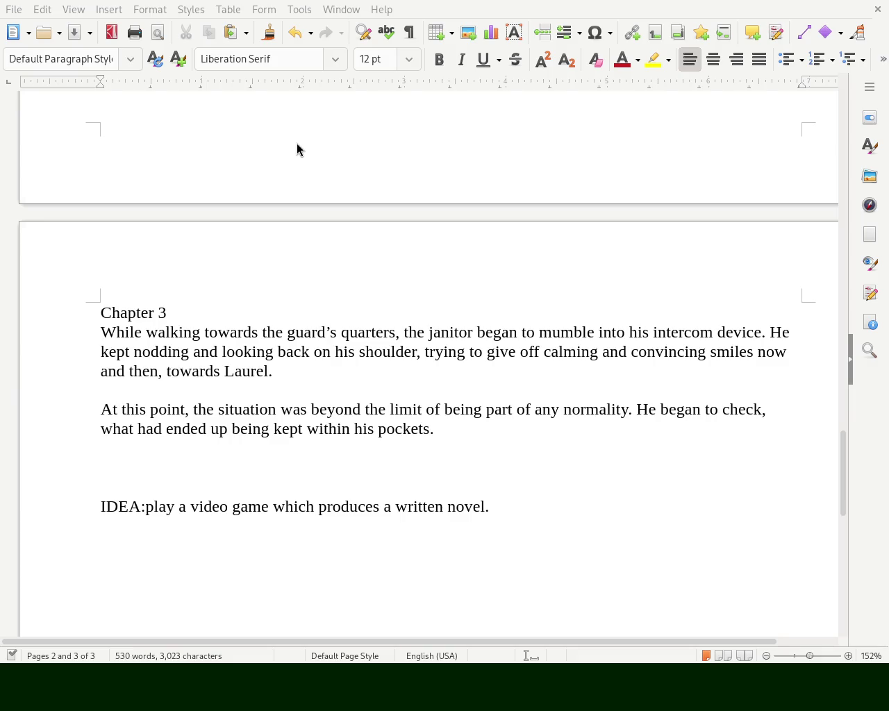
- Replace 'normality' with 'normal routine within the ship', fixing the 'noirmal' typo
double_click(563, 415)
key(BackSpace)
text(noir)
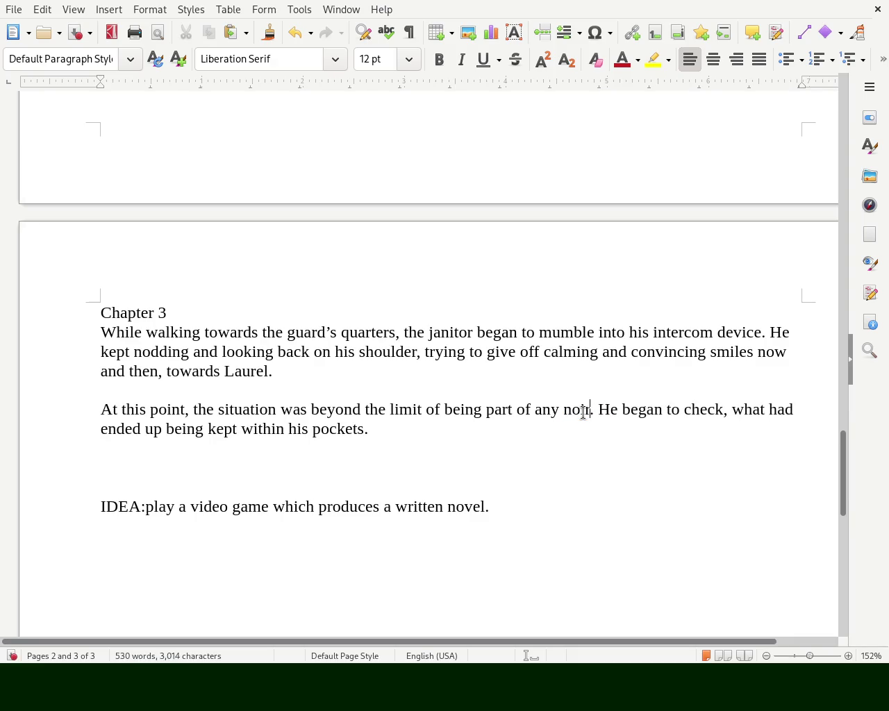
text(mal routine within the ship)
click(584, 409)
key(BackSpace)
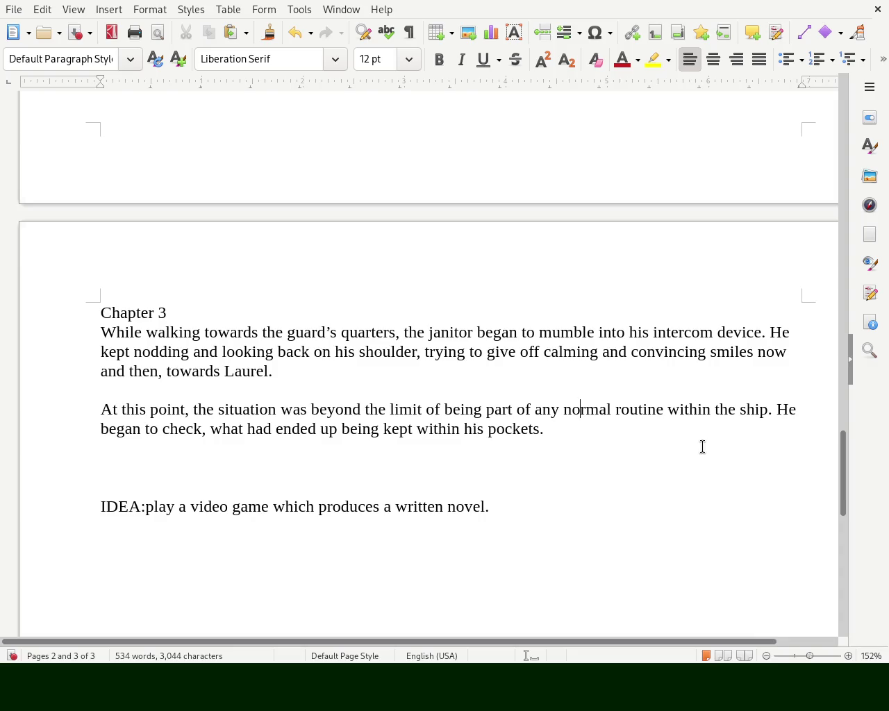
- Change 'check' to 'checking' and save the document
click(195, 431)
click(205, 430)
text(to see,)
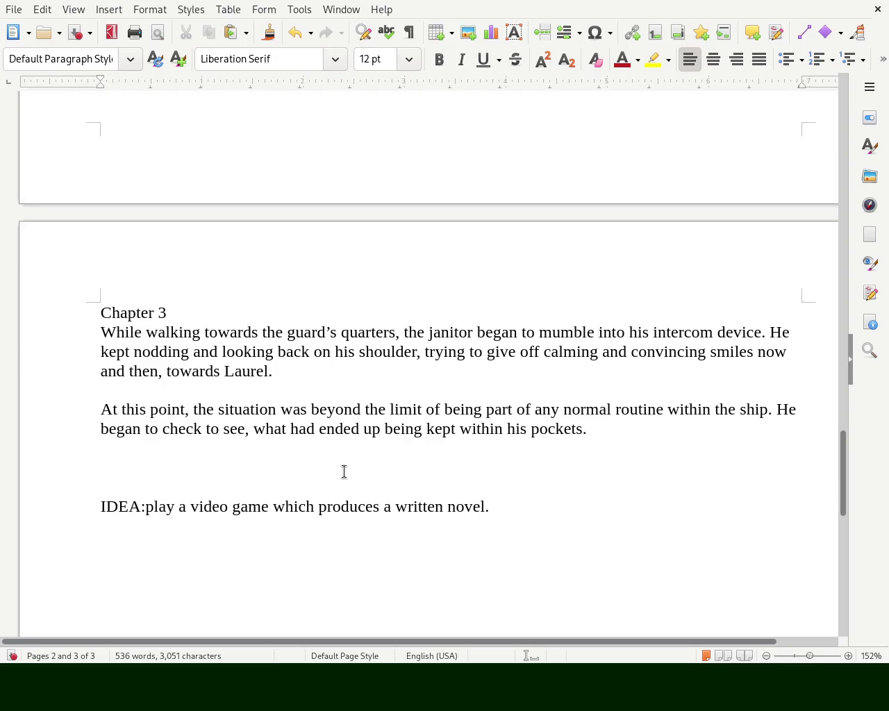
key(BackSpace)
key(BackSpace)
key(BackSpace)
key(BackSpace)
key(BackSpace)
text(ibn)
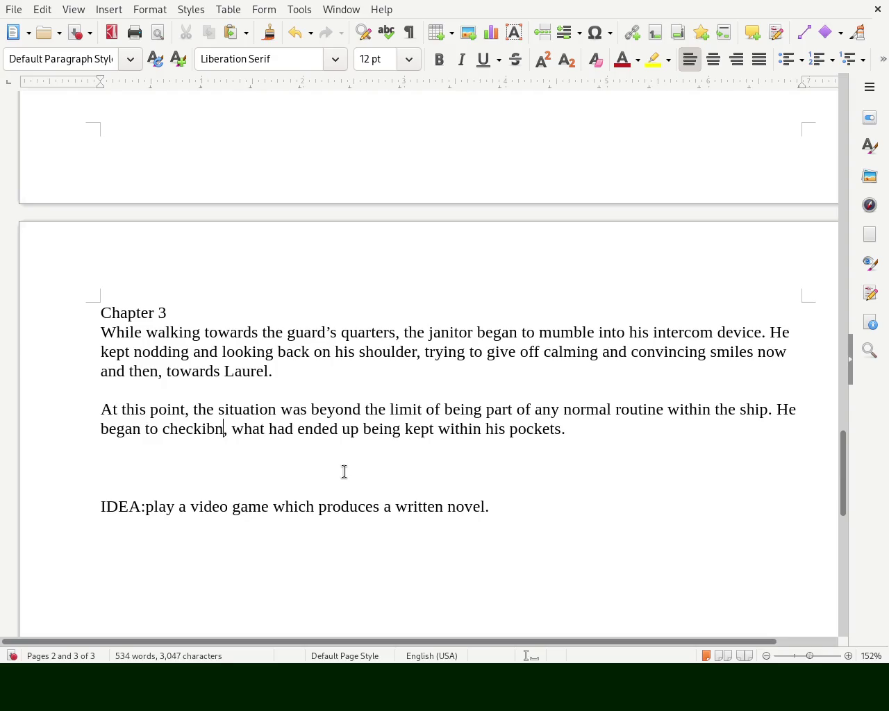
key(BackSpace)
key(BackSpace)
text(ng)
key(ctrl+s)
- Hyphenate 'intercom device' into 'intercom-device'
click(714, 332)
key(Delete)
text(-)
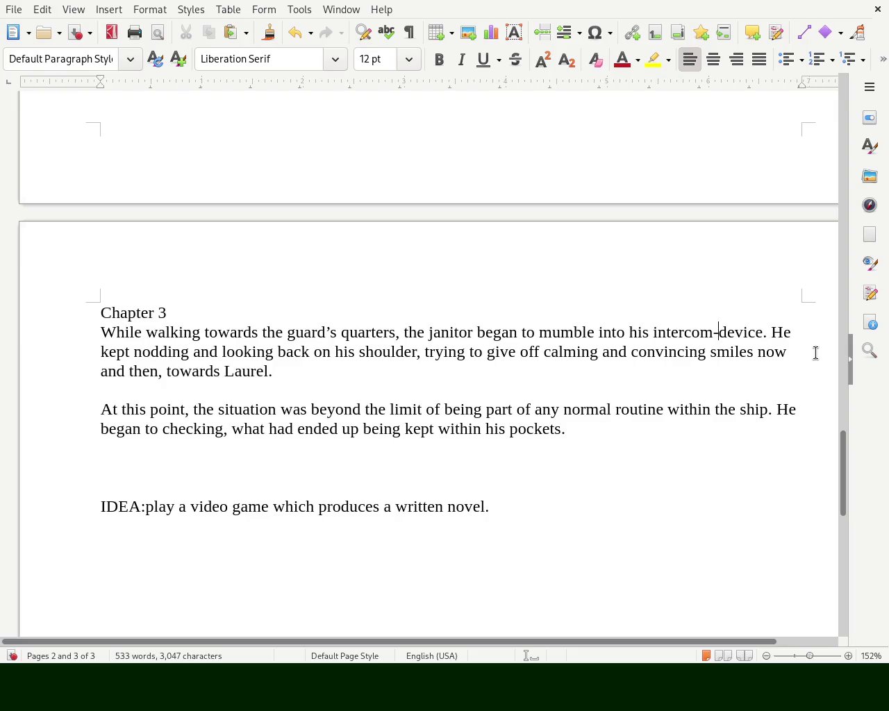
- Change 'checking' back to 'check'
click(201, 427)
key(Delete)
key(Delete)
key(Delete)
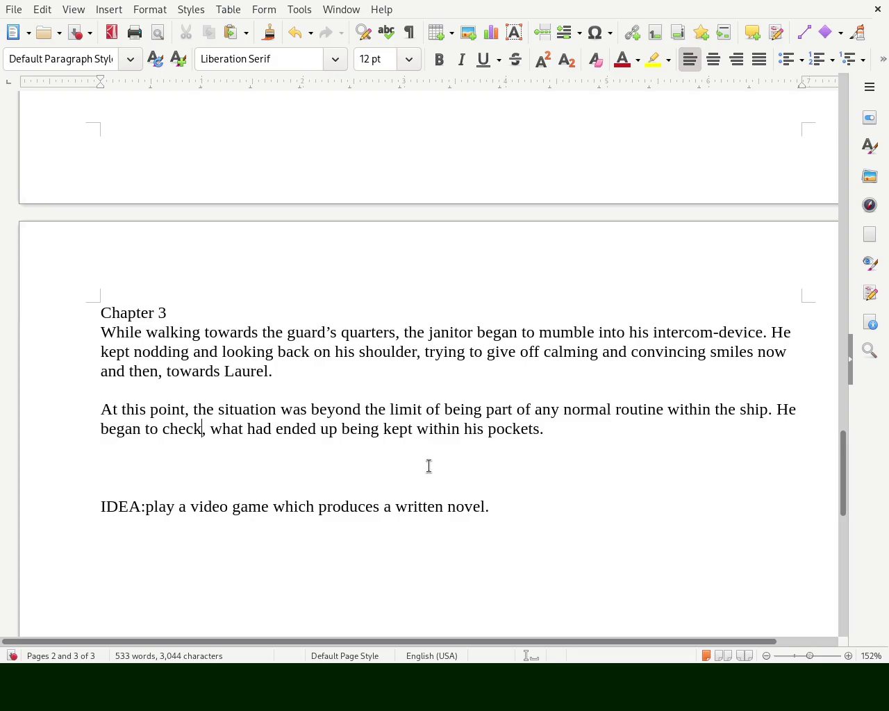
click(560, 435)
- Type 'Just a nailclipper with and extendible' after 'pockets.' and insert 'larger' before 'nailclipper'
text(ust a nia)
key(BackSpace)
key(BackSpace)
key(BackSpace)
text(ailclipper with and extendible)
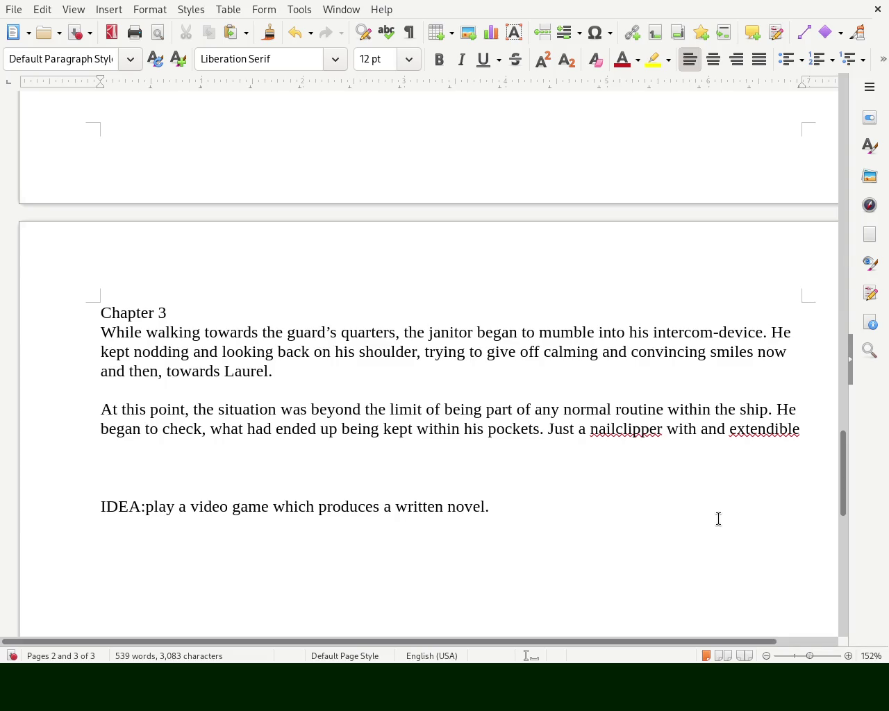
click(592, 429)
text(larger)
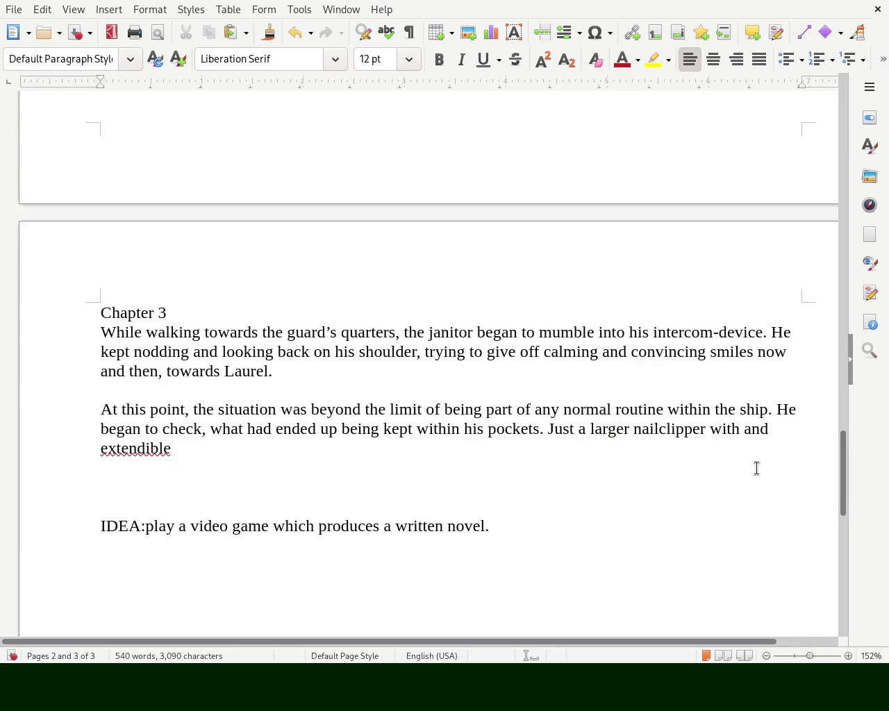
- Extend the sentence to 'extendible file, which he had secretly sharpened now and then.'
double_click(155, 449)
text(ex)
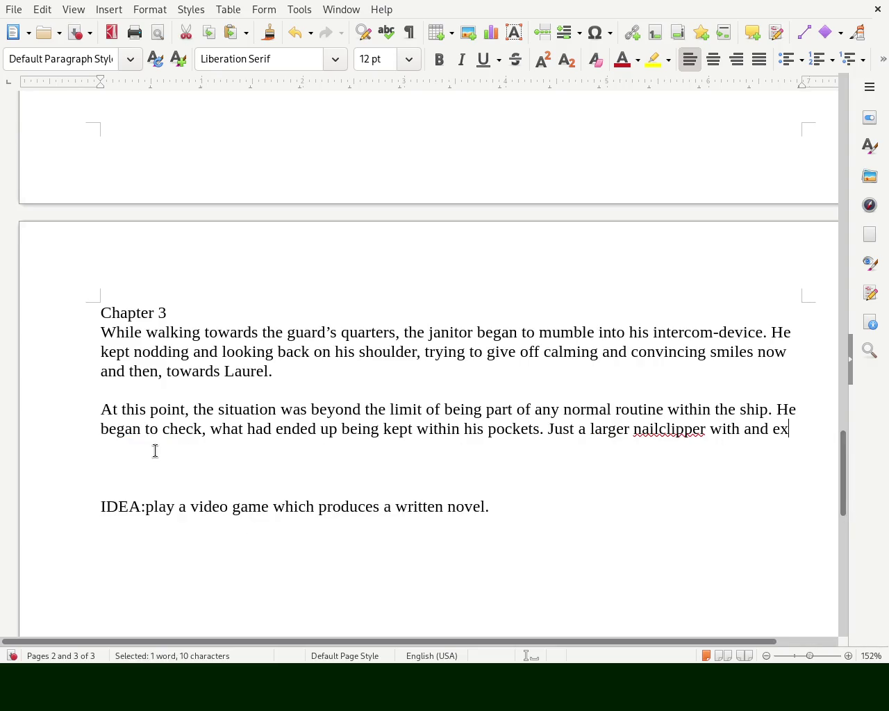
text(tendible file, which he had see)
key(BackSpace)
text(cretly sharpedn)
key(BackSpace)
key(BackSpace)
key(BackSpace)
text(ned now and n)
key(BackSpace)
text(then.)
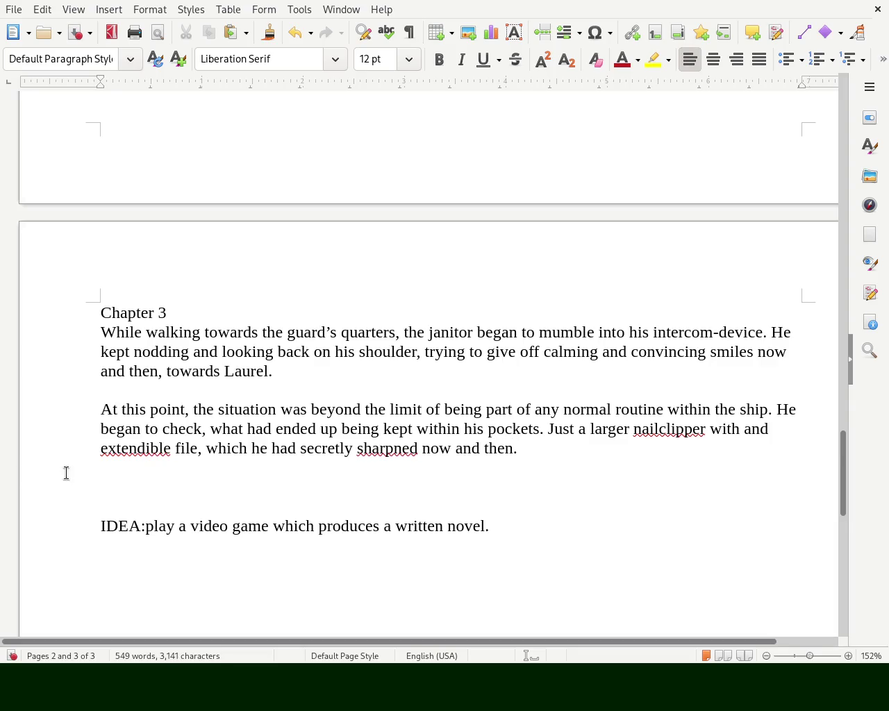
- Correct 'extendible' to 'extendable', remove 'secretly', and fix the spelling of 'sharpened'
double_click(123, 449)
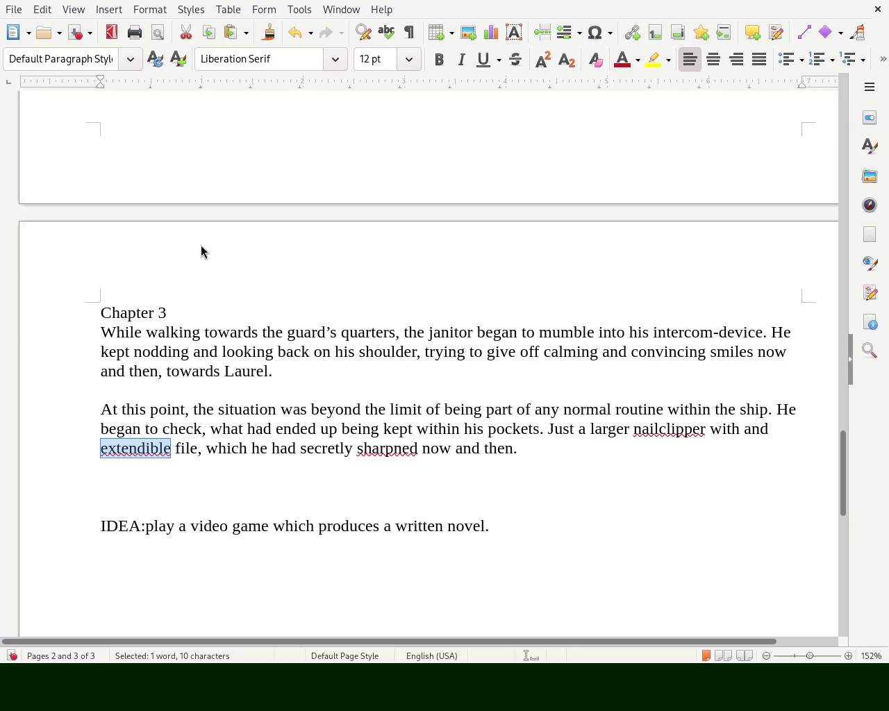
text(extendable)
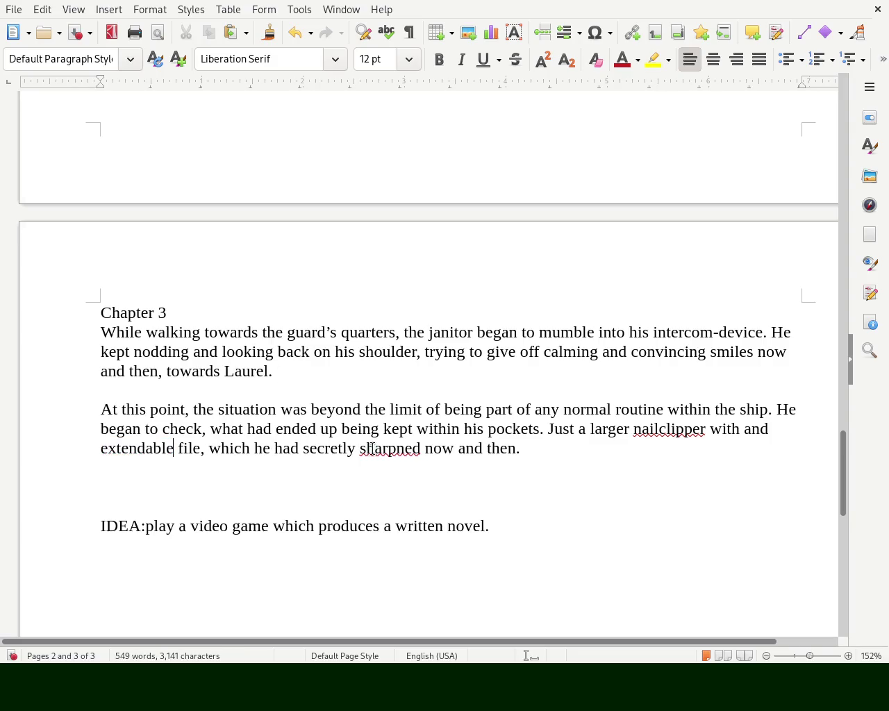
double_click(329, 449)
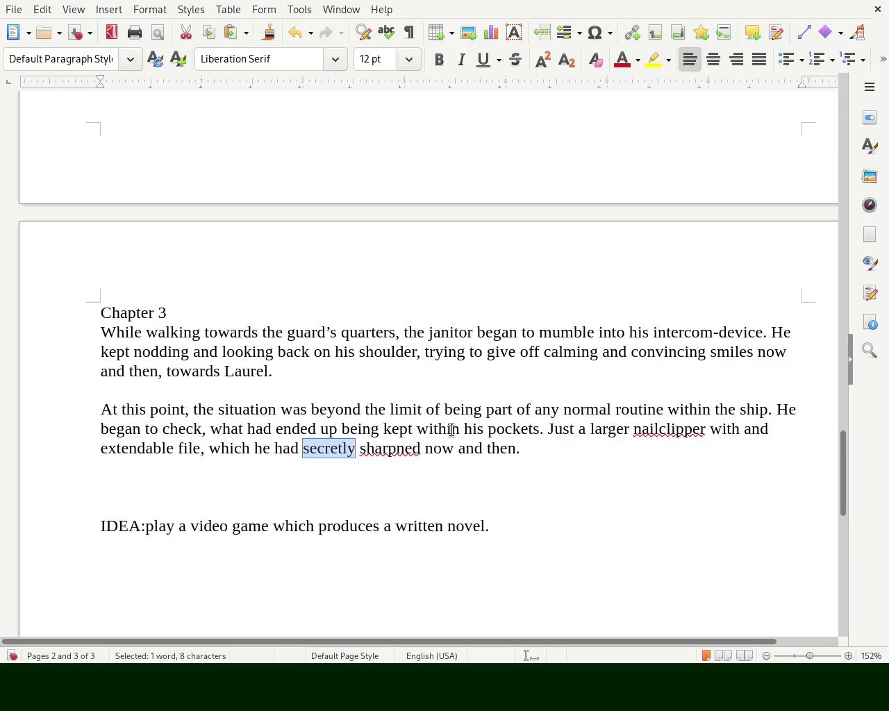
key(Delete)
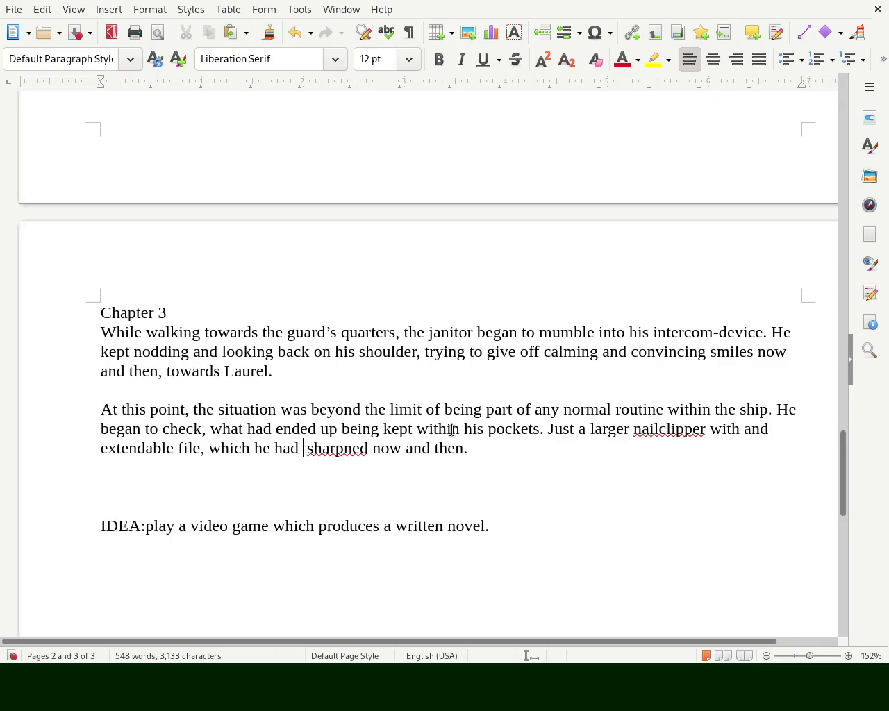
key(Delete)
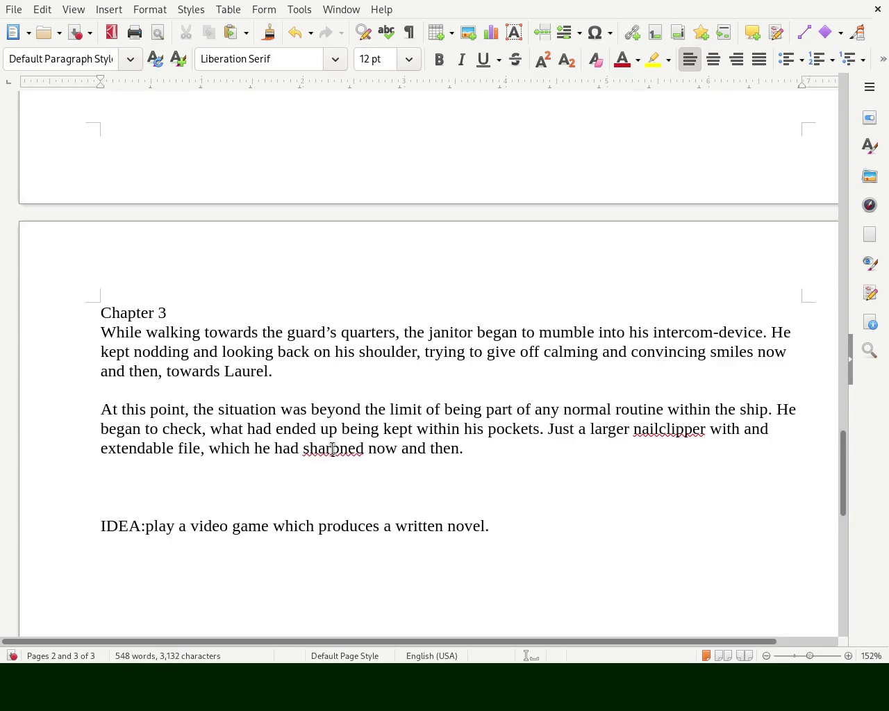
double_click(332, 449)
text(sharpened)
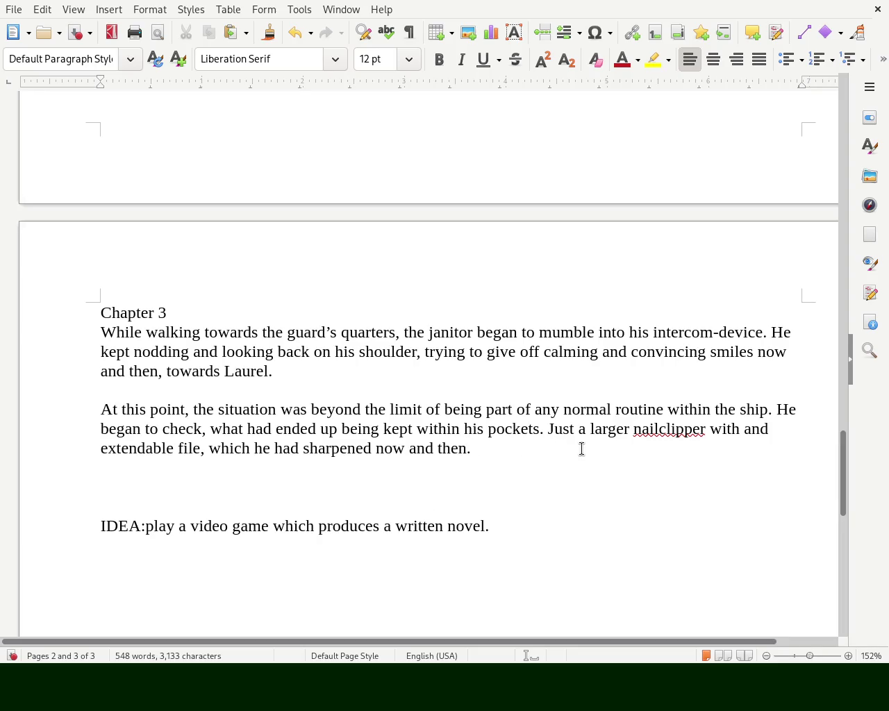
- Add 'for unknown situations' and change 'nailclipper' to 'nail-clipper'
text(for unkon)
key(BackSpace)
key(BackSpace)
text(nown situations)
double_click(653, 428)
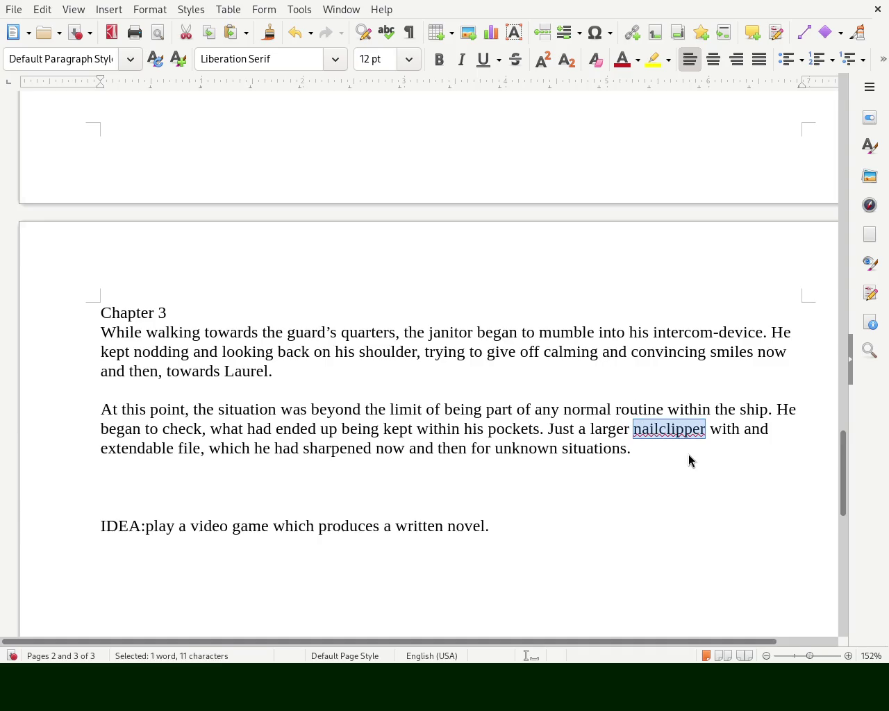
text(nail-clipper)
click(508, 393)
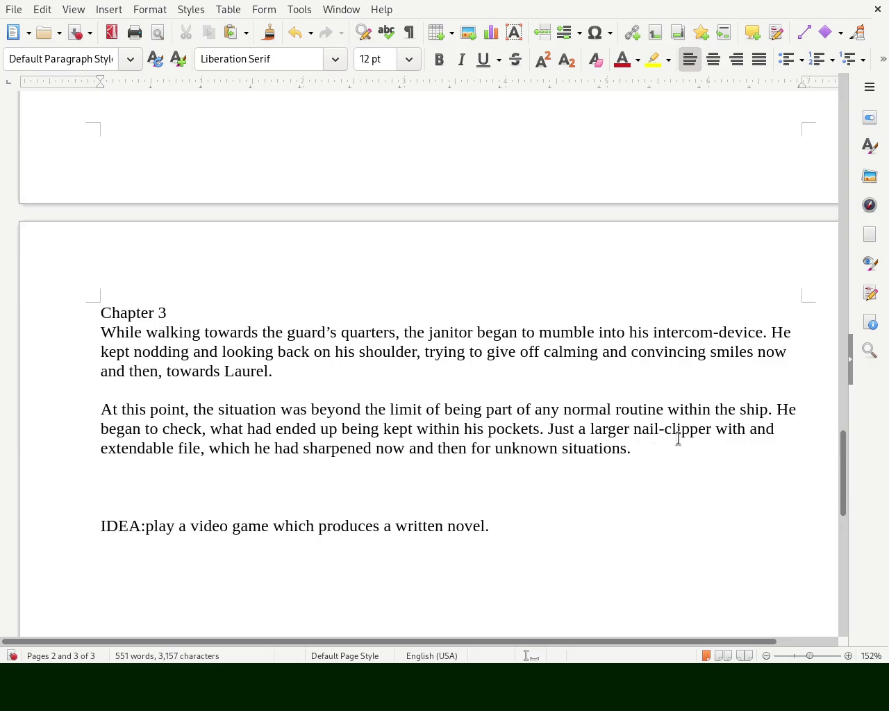
click(188, 445)
- Replace 'he had' with 'got', remove 'now and then', and add 'future' after 'unknown'
double_click(257, 450)
text(got)
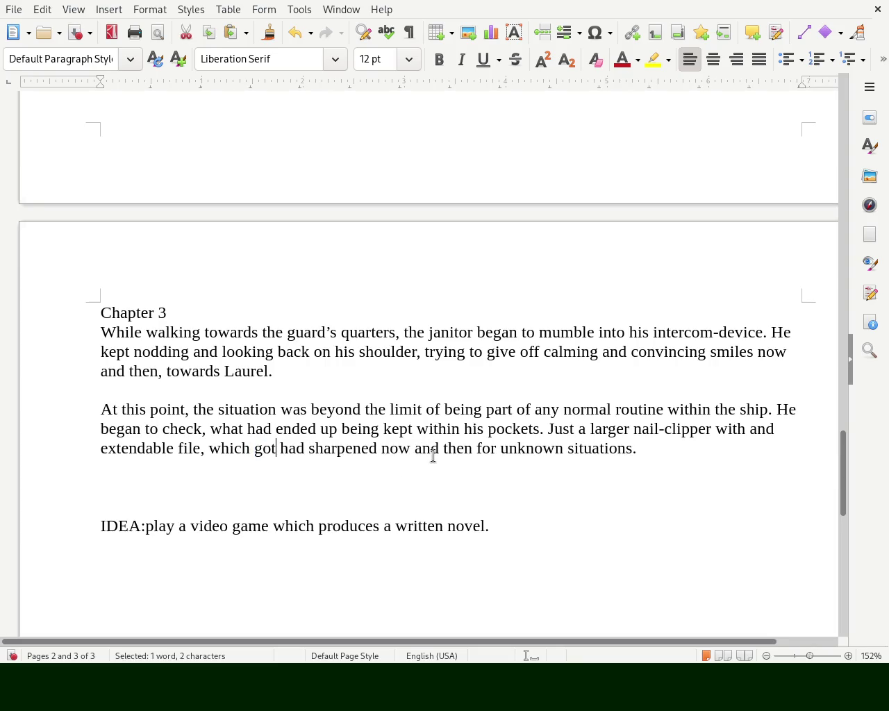
key(Delete)
key(Delete)
key(Delete)
key(Delete)
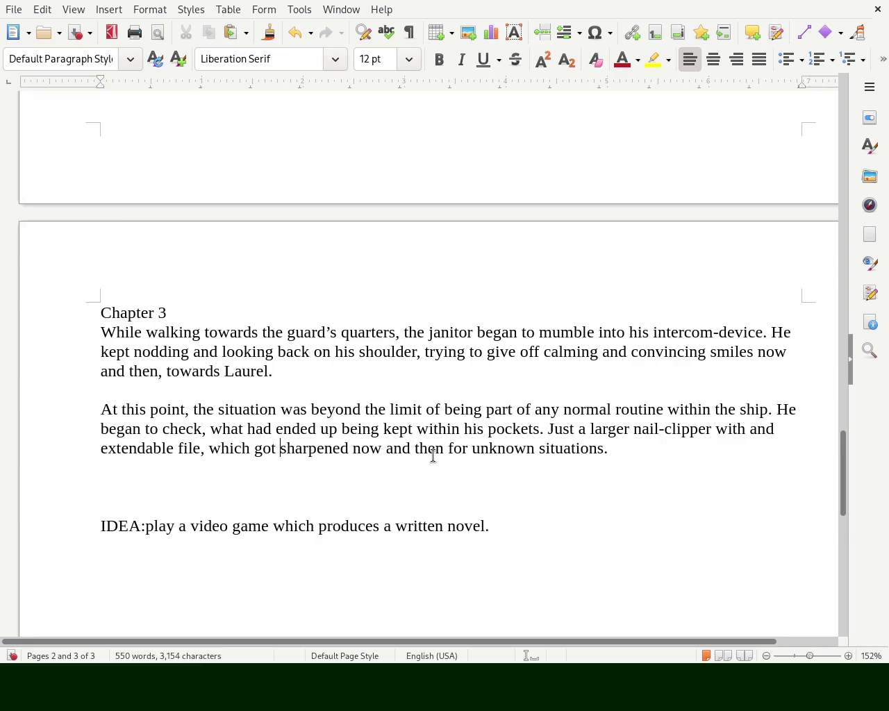
drag(353, 448, 444, 449)
key(Delete)
key(Delete)
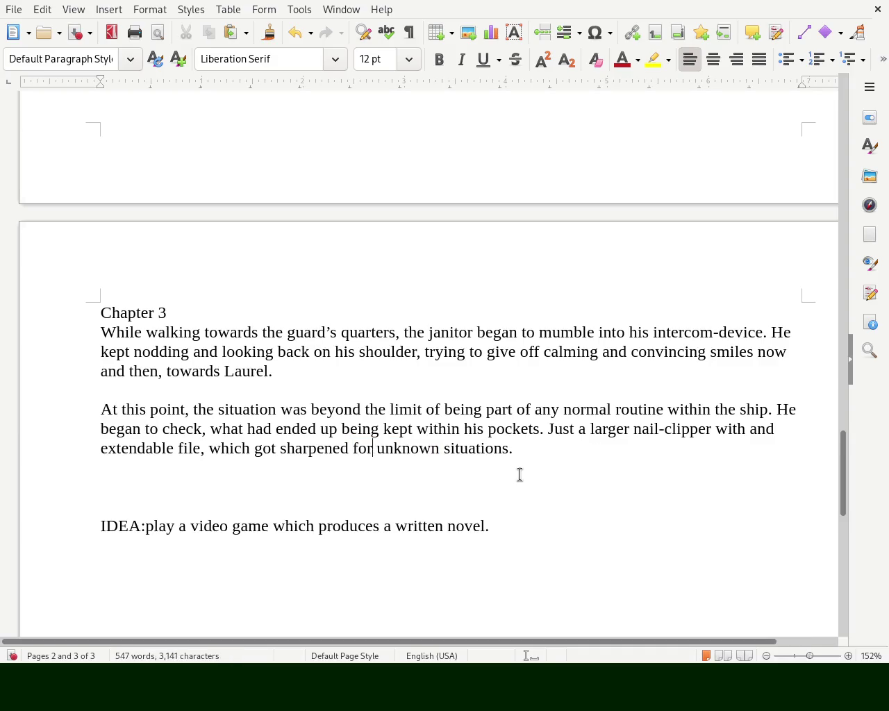
key(Left)
key(Right)
text(future)
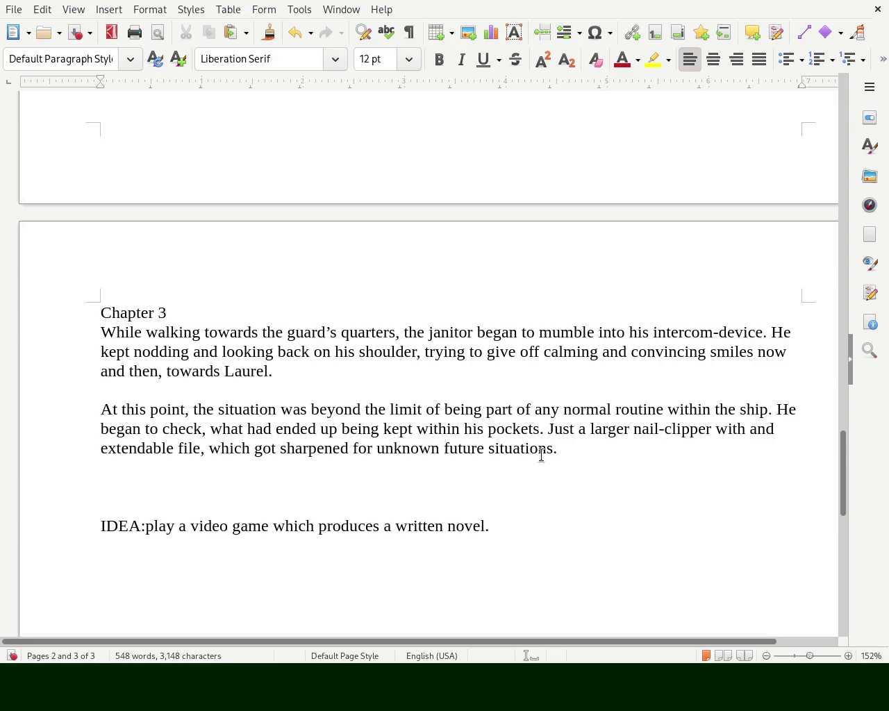
click(571, 442)
- Change 'Just a larger' to 'Just that large'
double_click(579, 429)
text(that)
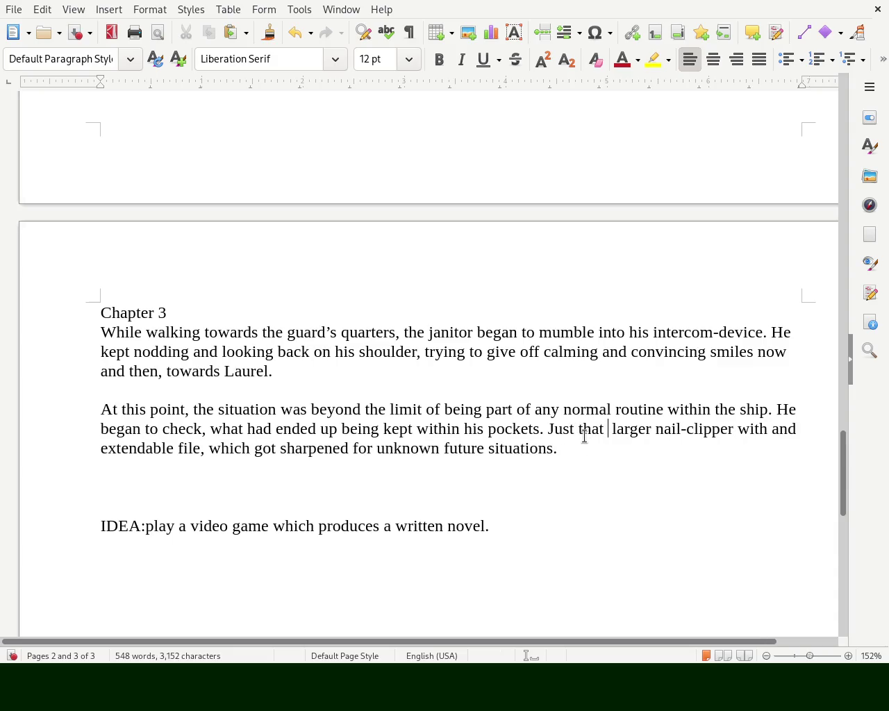
key(Delete)
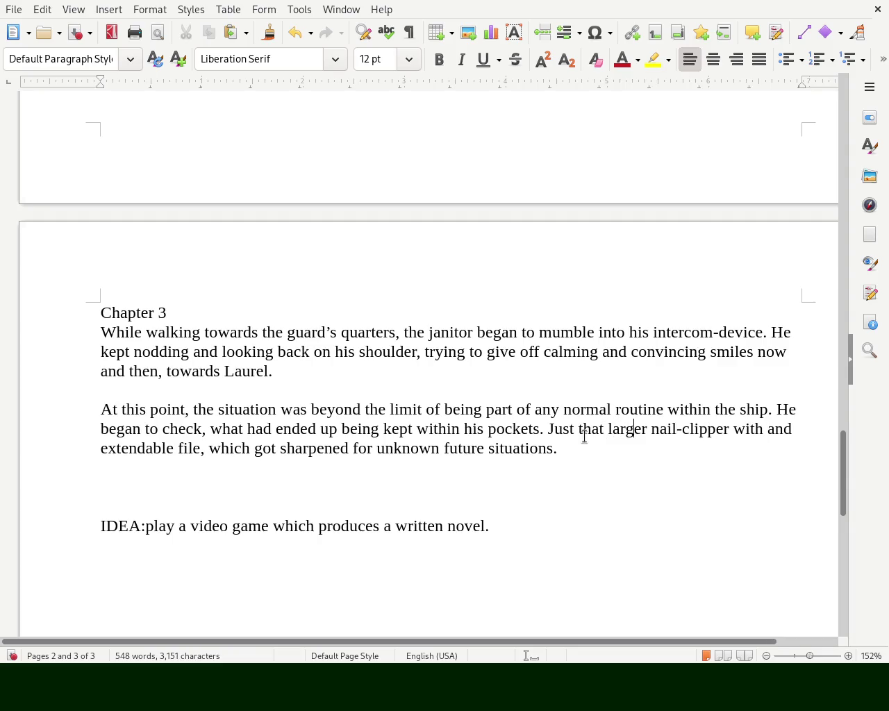
key(Delete)
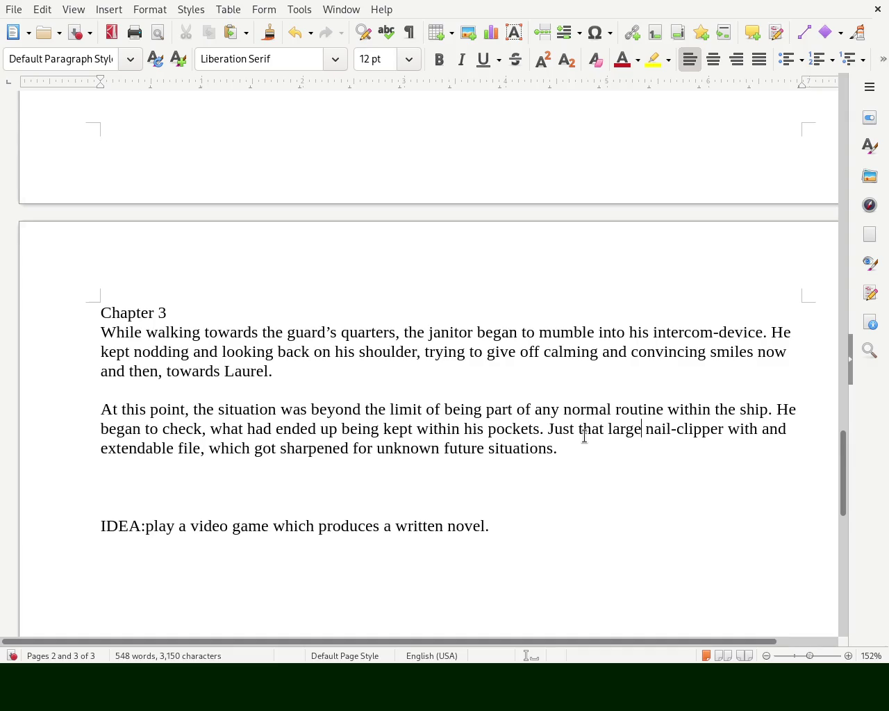
- Add 'as this one' after 'situations' and insert 'he' before 'got'
click(558, 449)
text(as this one)
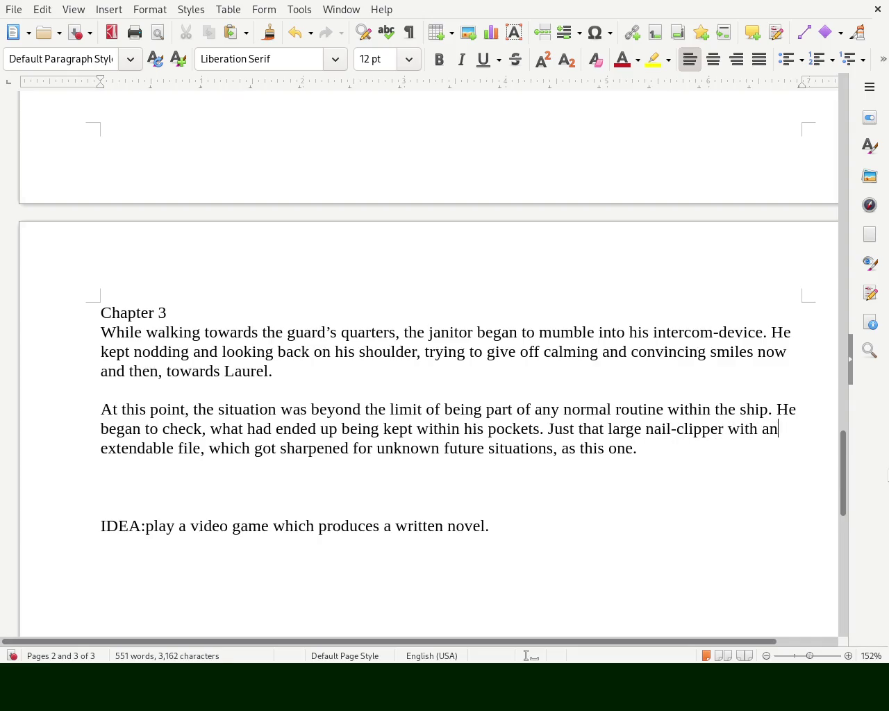
click(255, 449)
text(he)
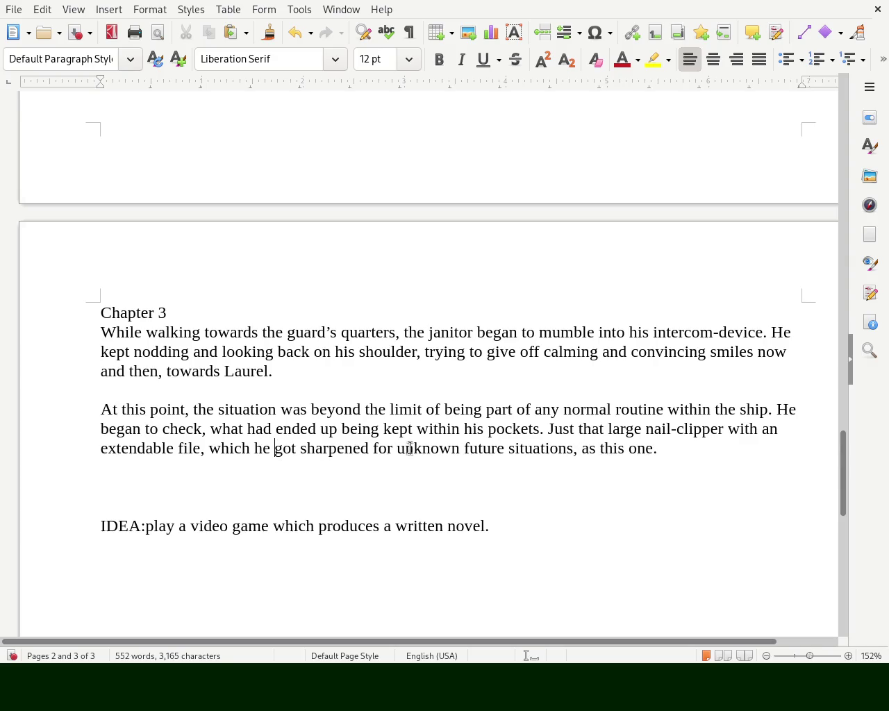
- Reword the ending to 'like the current one', saving along the way
double_click(584, 450)
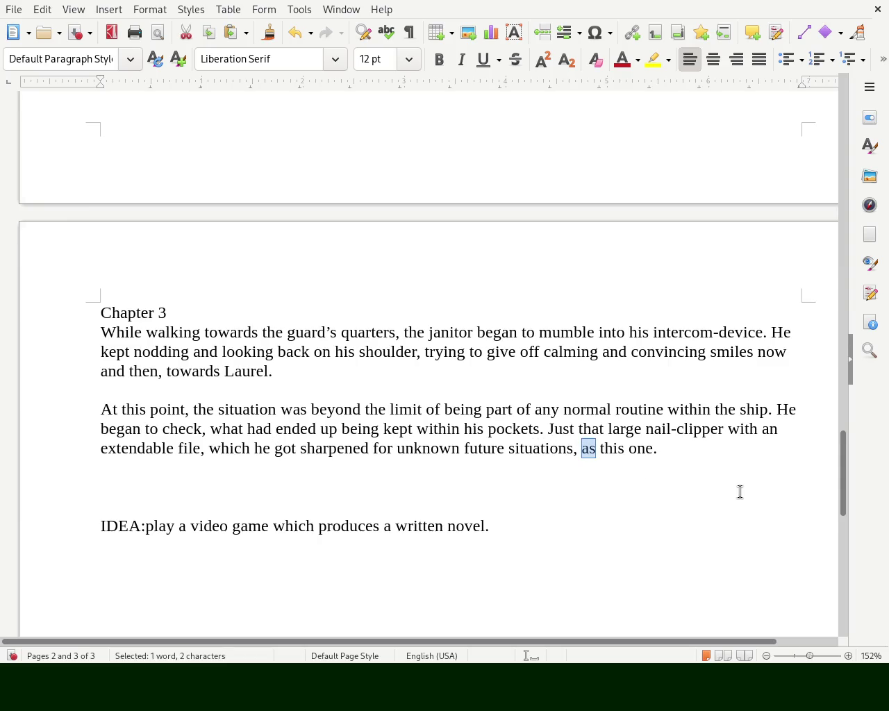
text(like)
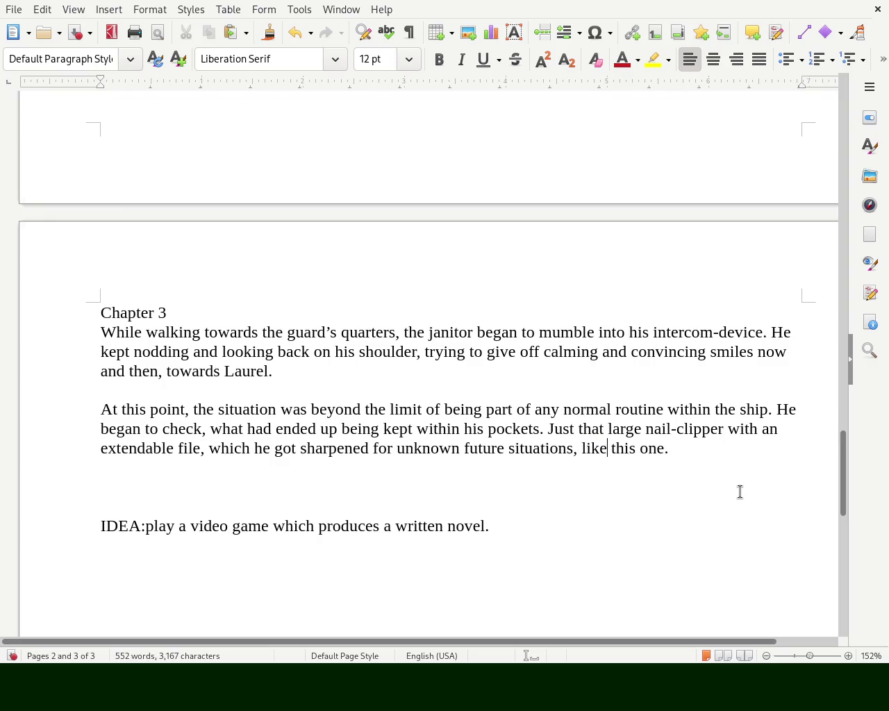
double_click(623, 448)
text(his current)
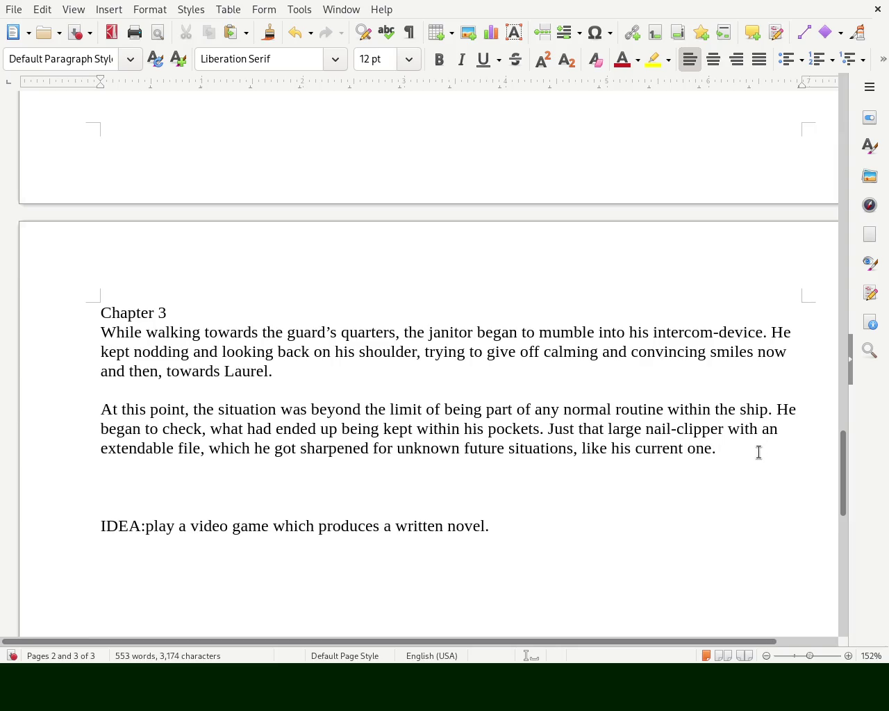
key(ctrl+s)
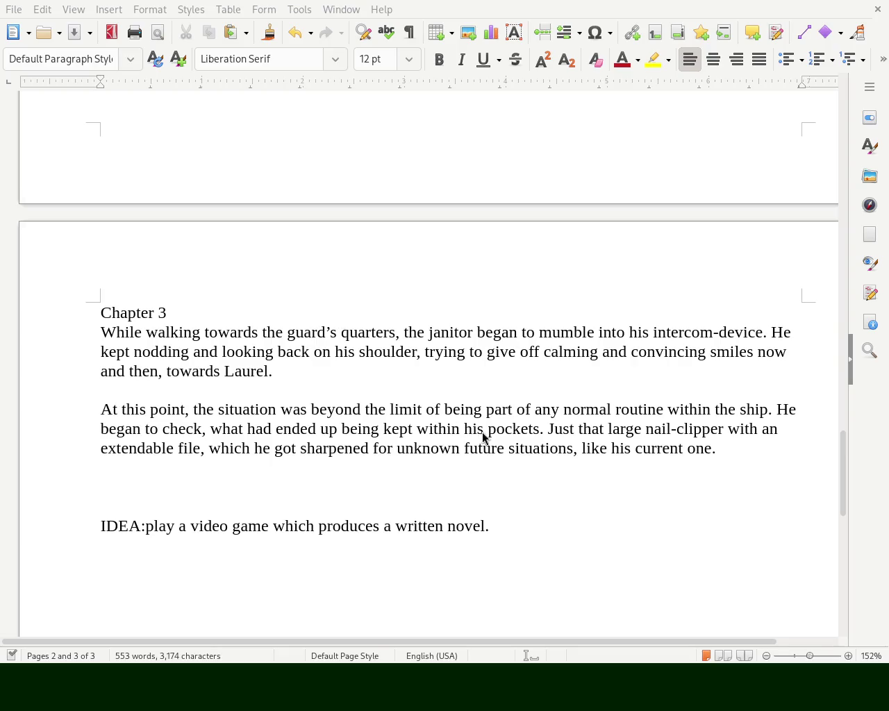
double_click(619, 448)
text(the)
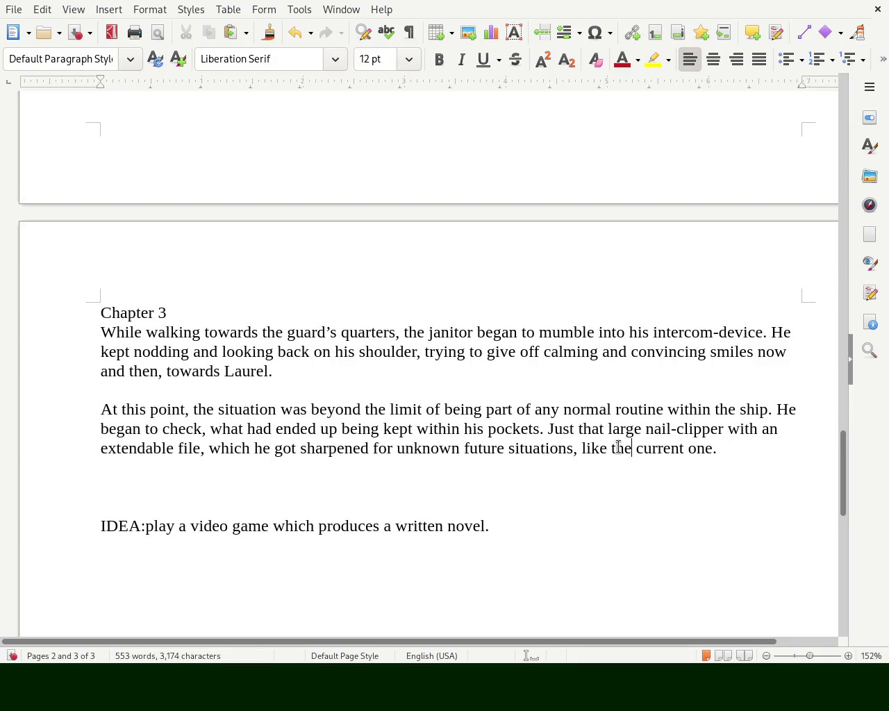
- Save, then try removing 'he' before 'got' and adding a word after it
key(ctrl+s)
drag(240, 368, 295, 372)
click(308, 374)
double_click(266, 450)
key(Delete)
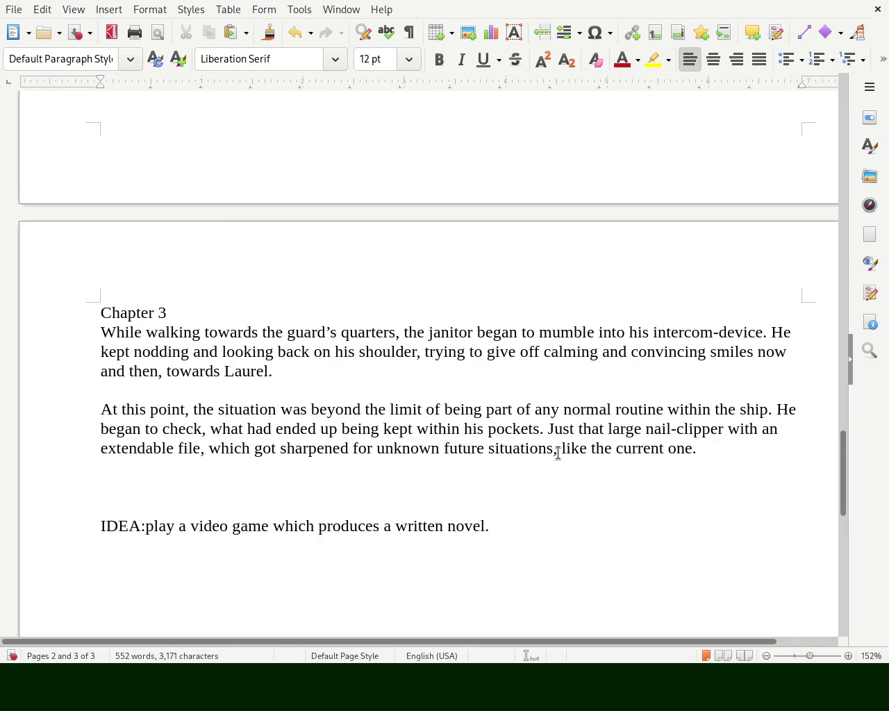
key(Right)
key(Right)
key(Right)
text(high)
key(BackSpace)
key(BackSpace)
key(BackSpace)
- Append the trial sentence 'He was experiencing.' at the end of the paragraph
key(BackSpace)
key(BackSpace)
double_click(687, 448)
key(End)
text(he waw)
key(BackSpace)
key(BackSpace)
text(as experen)
key(BackSpace)
key(BackSpace)
text(ri)
key(BackSpace)
key(BackSpace)
text(iencing)
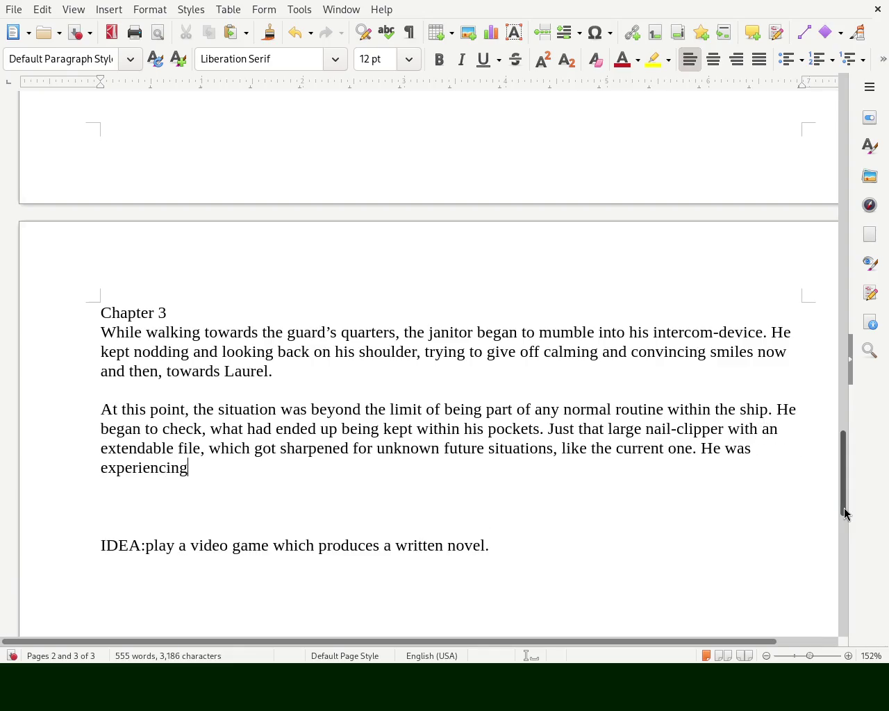
text(.)
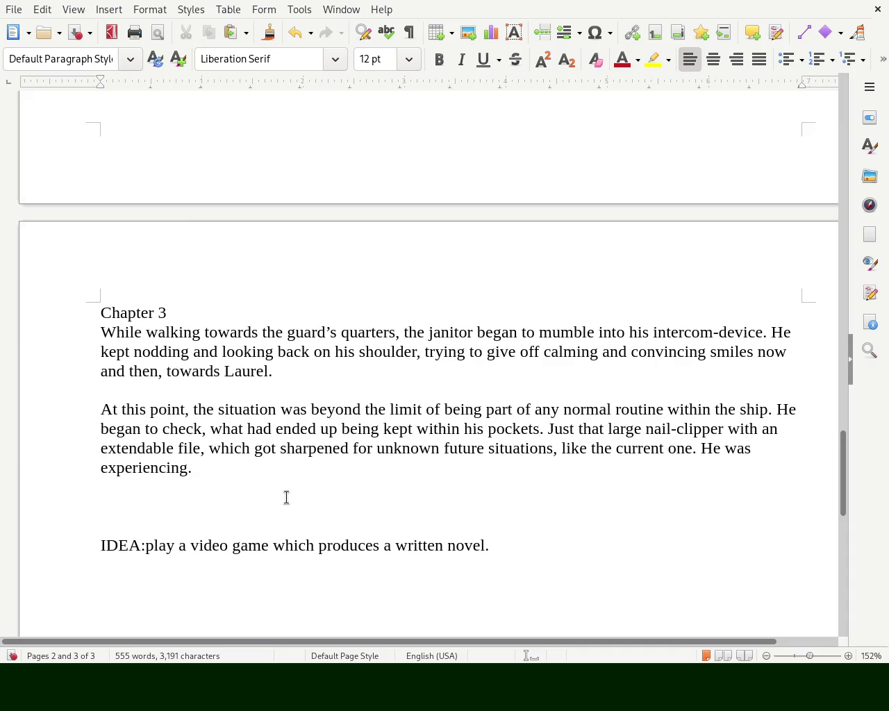
- Restore 'he' before 'got', delete the trial sentence, and save the document
click(258, 450)
text(he)
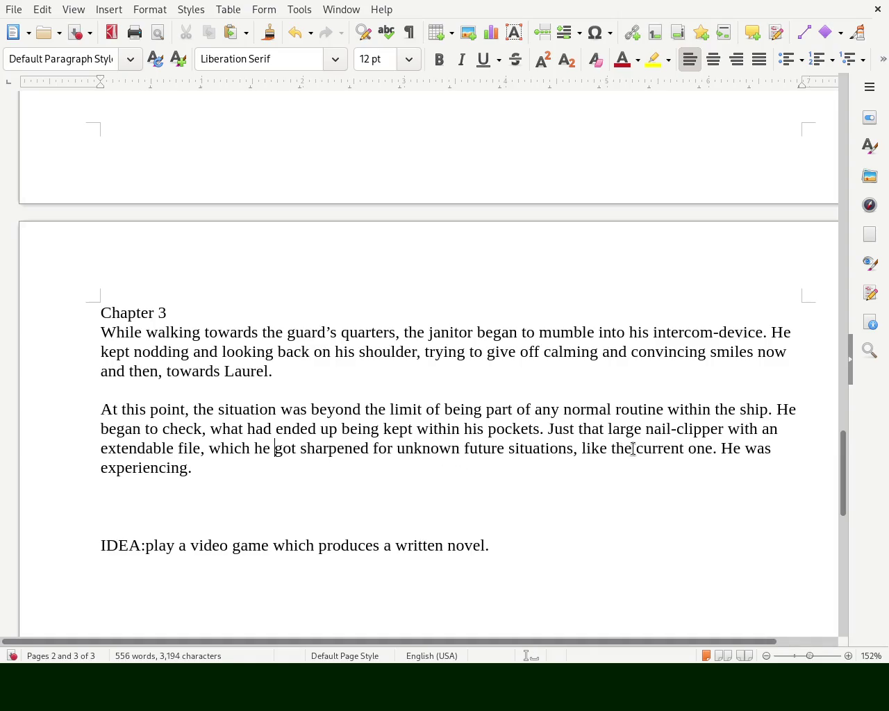
drag(723, 449, 731, 477)
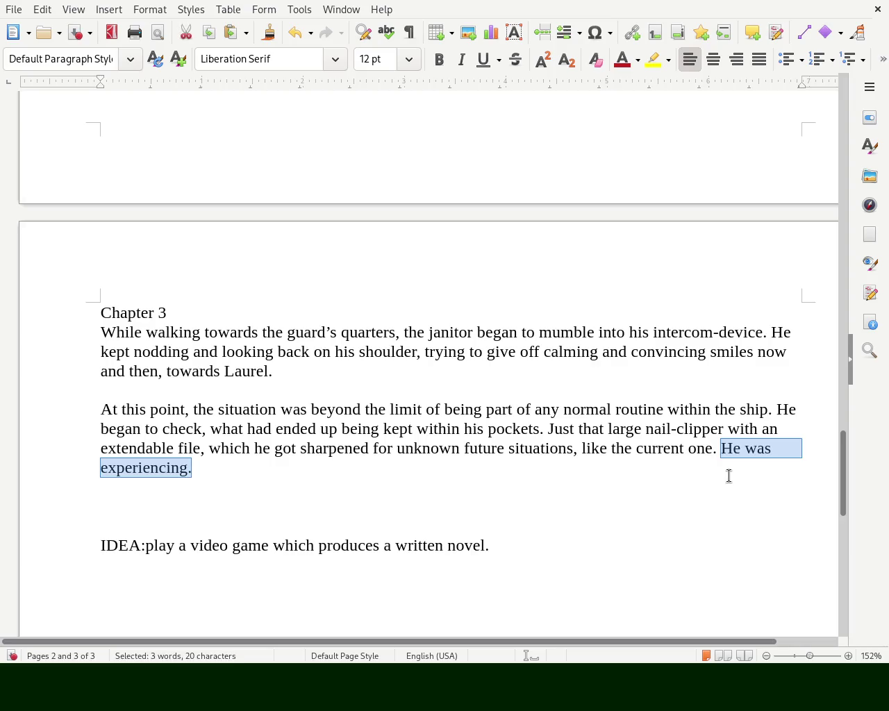
key(BackSpace)
key(BackSpace)
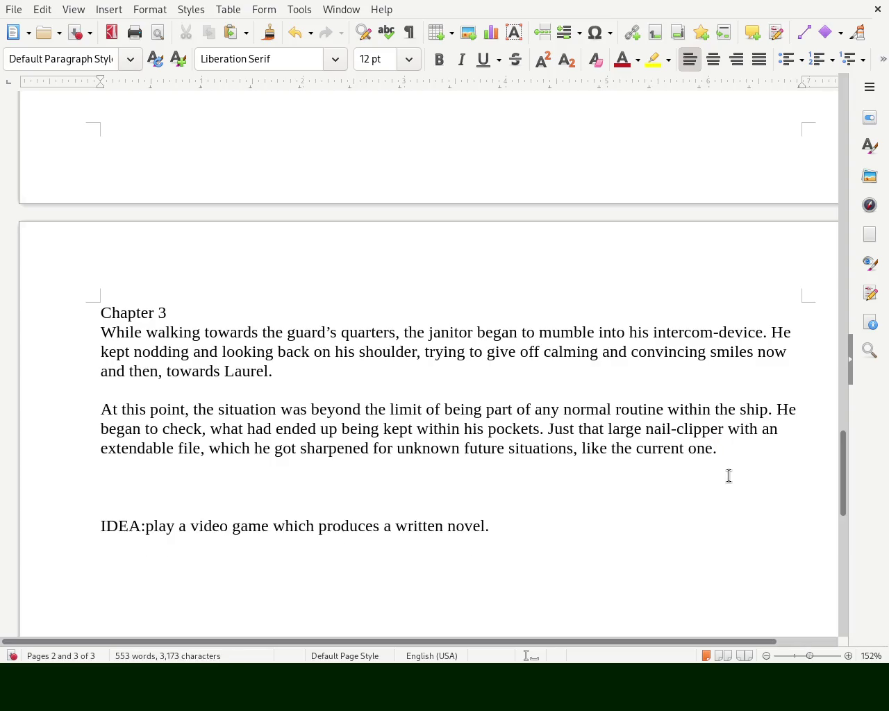
key(ctrl+s)
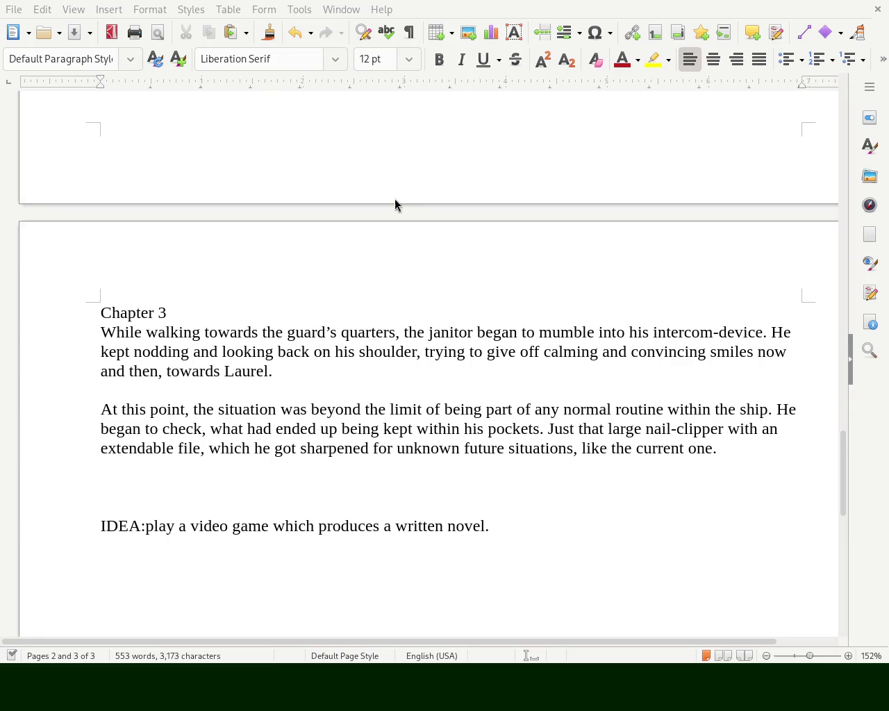
mouse_move(842, 471)
mouse_down()
mouse_move(859, 304)
mouse_move(862, 333)
mouse_up()
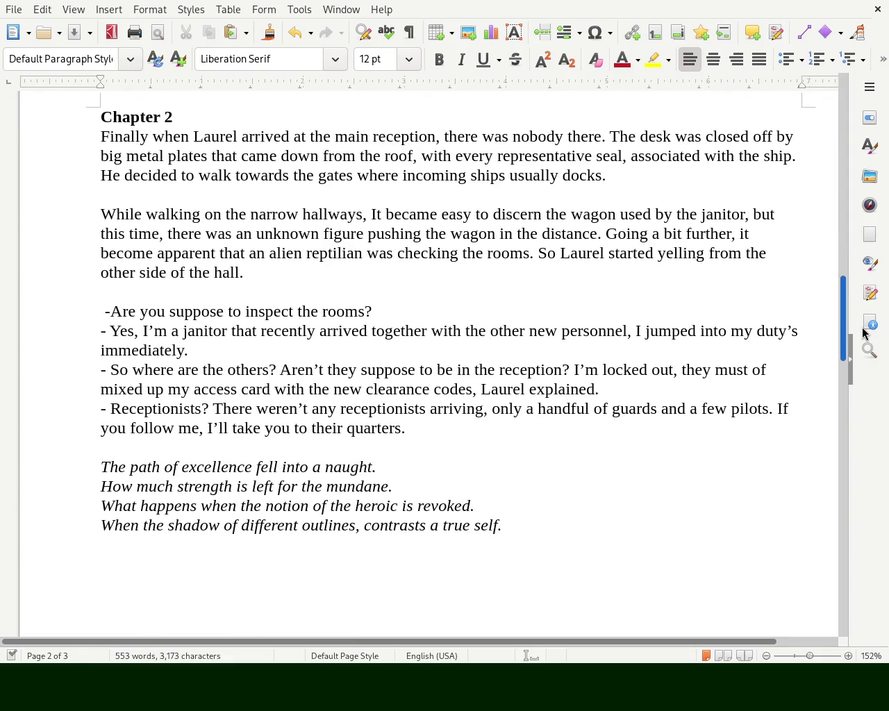
mouse_move(862, 332)
mouse_down()
mouse_move(834, 133)
mouse_move(833, 163)
mouse_up()
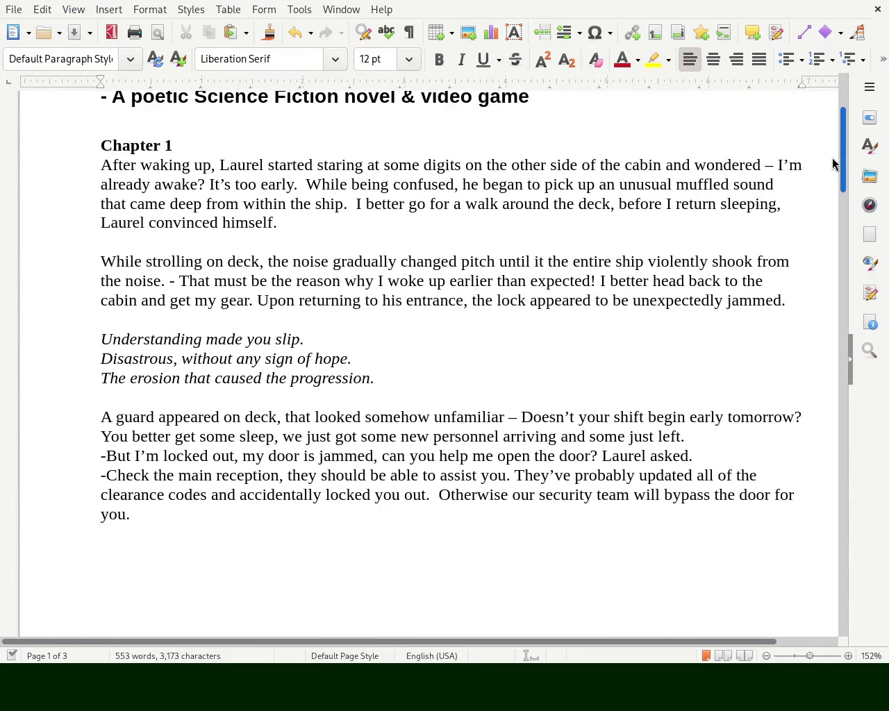
mouse_move(833, 163)
mouse_down()
mouse_move(833, 146)
mouse_move(835, 310)
mouse_up()
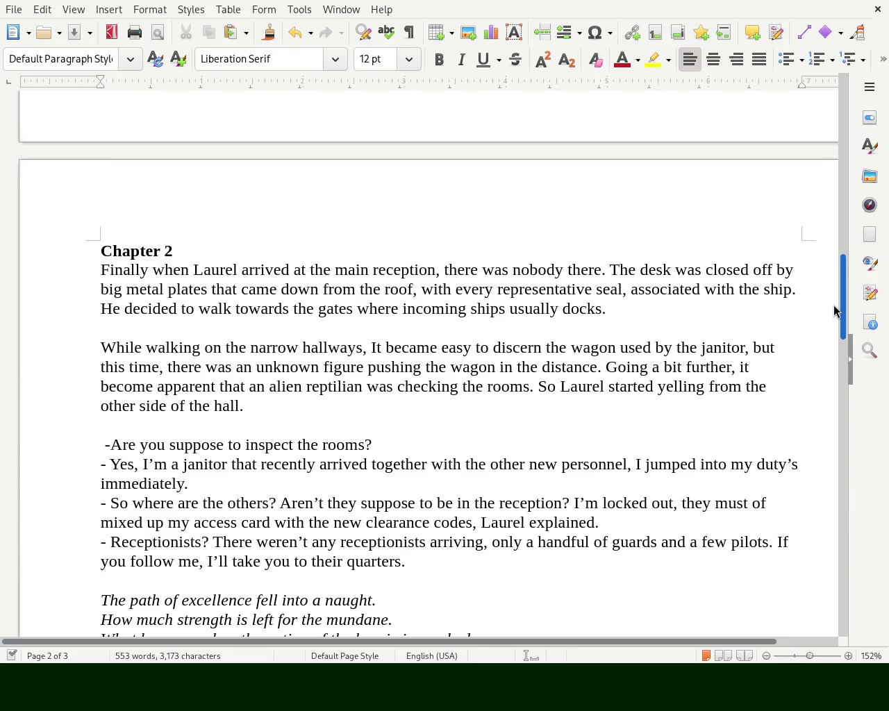
drag(835, 311, 834, 329)
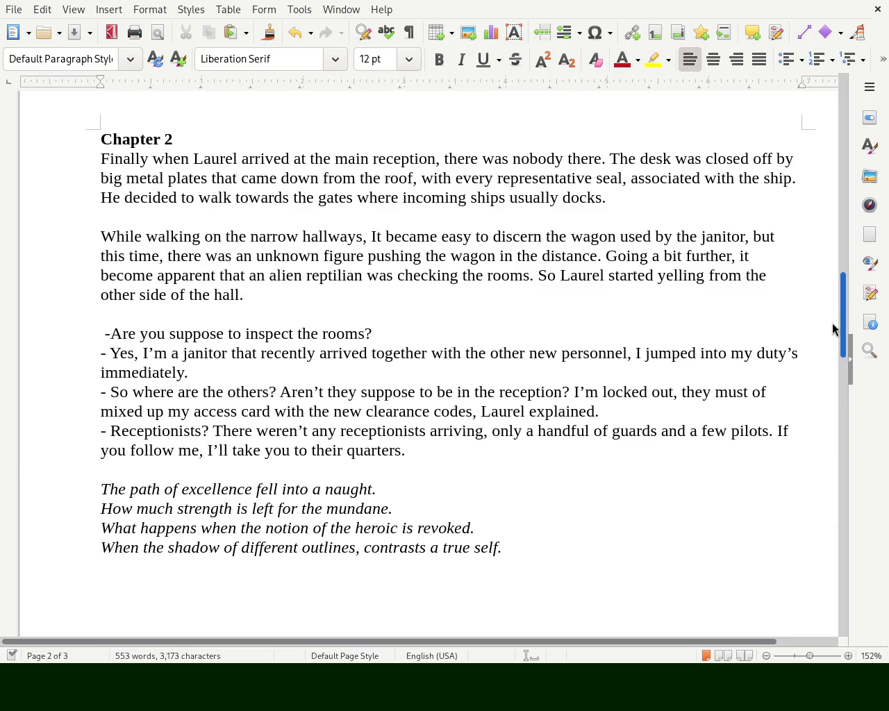
scroll(833, 329, down, 1)
scroll(834, 338, down, 1)
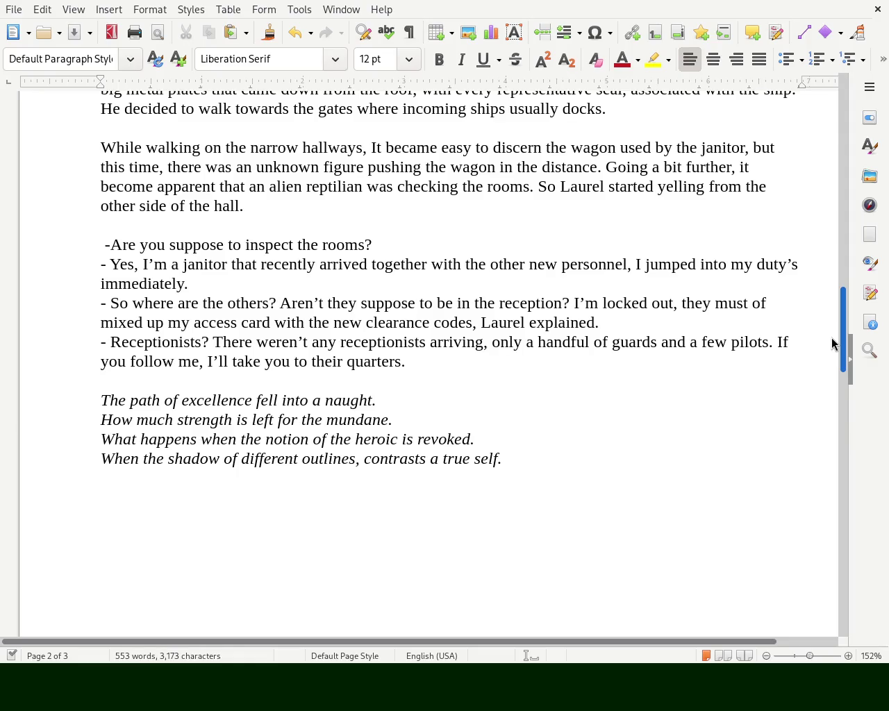
drag(832, 339, 833, 511)
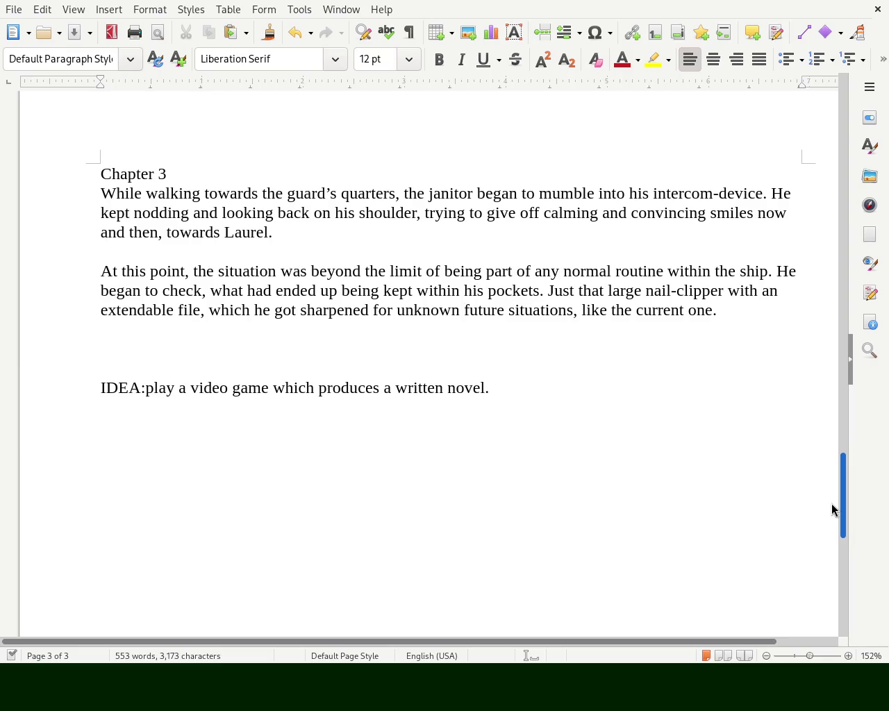
- Scroll up to the top of page 1 showing the novel's title and Chapter 1
scroll(832, 510, up, 1)
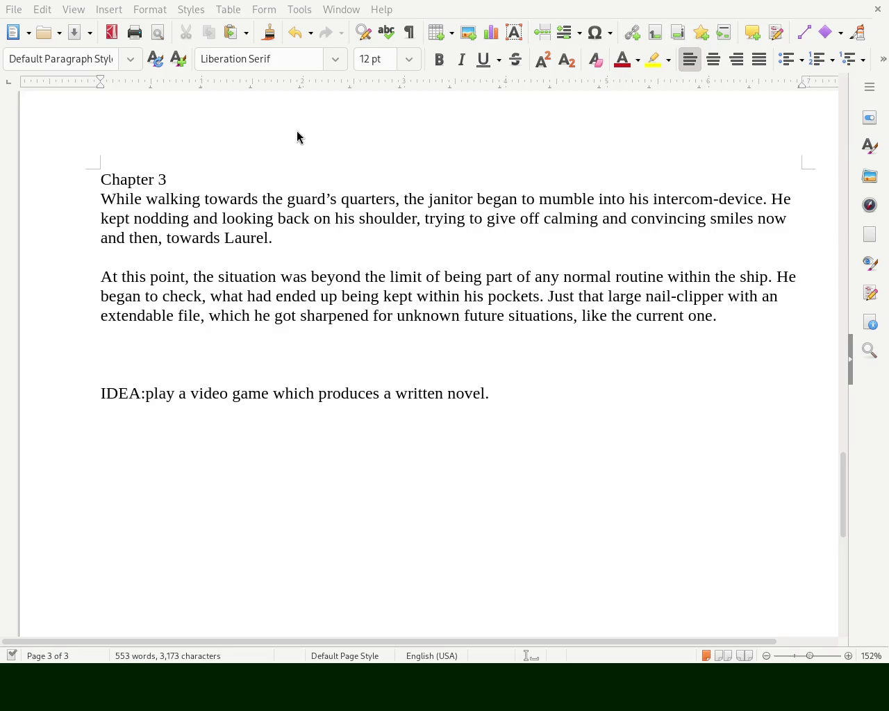
mouse_move(845, 500)
mouse_down()
mouse_move(831, 128)
mouse_move(827, 146)
mouse_up()
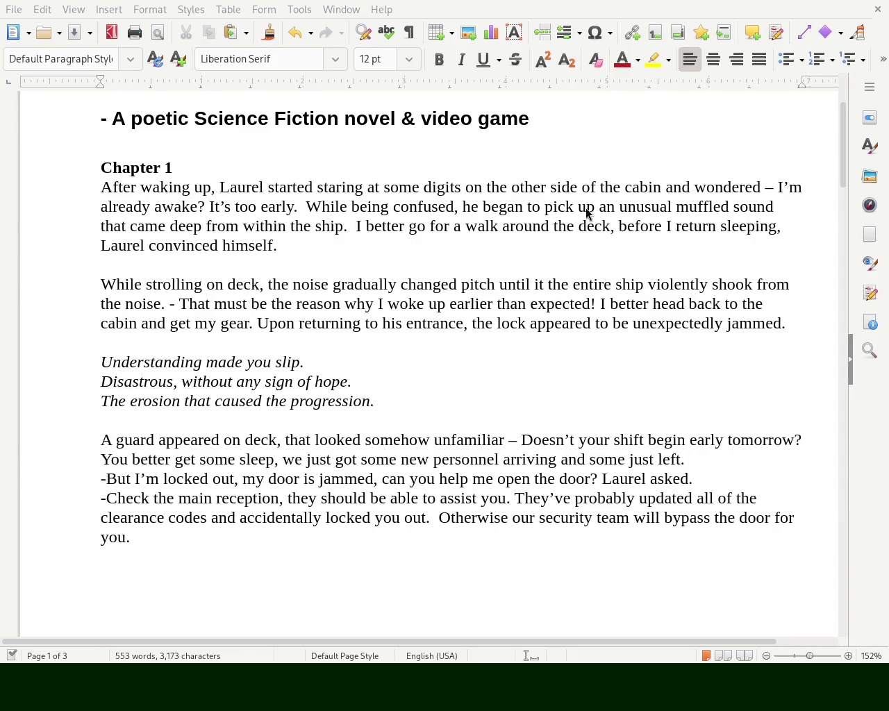
click(351, 225)
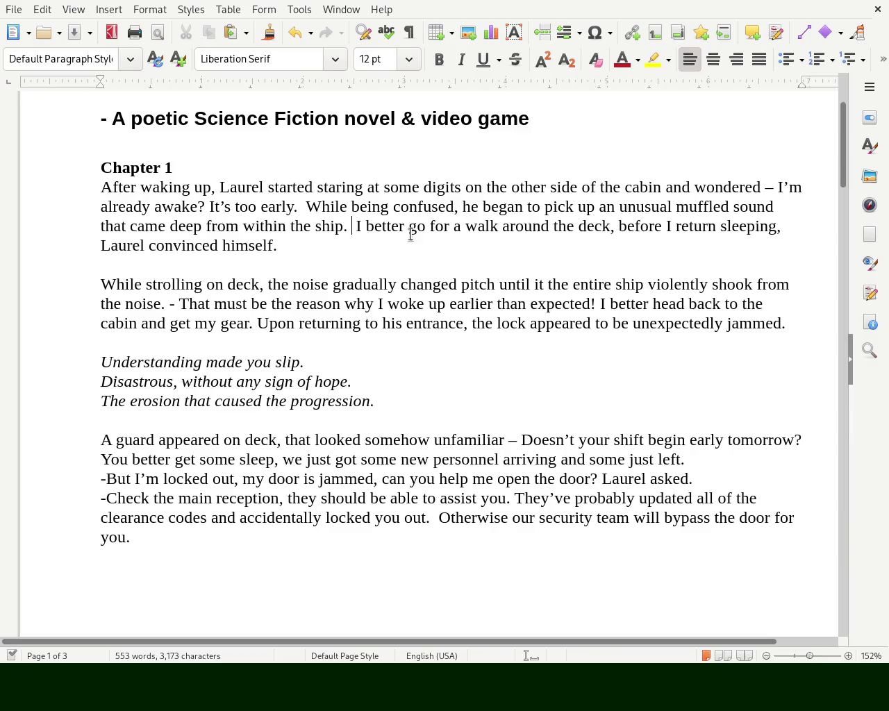
- Insert a dash before 'I better go for a walk around the deck' and remove the extra space
text(-)
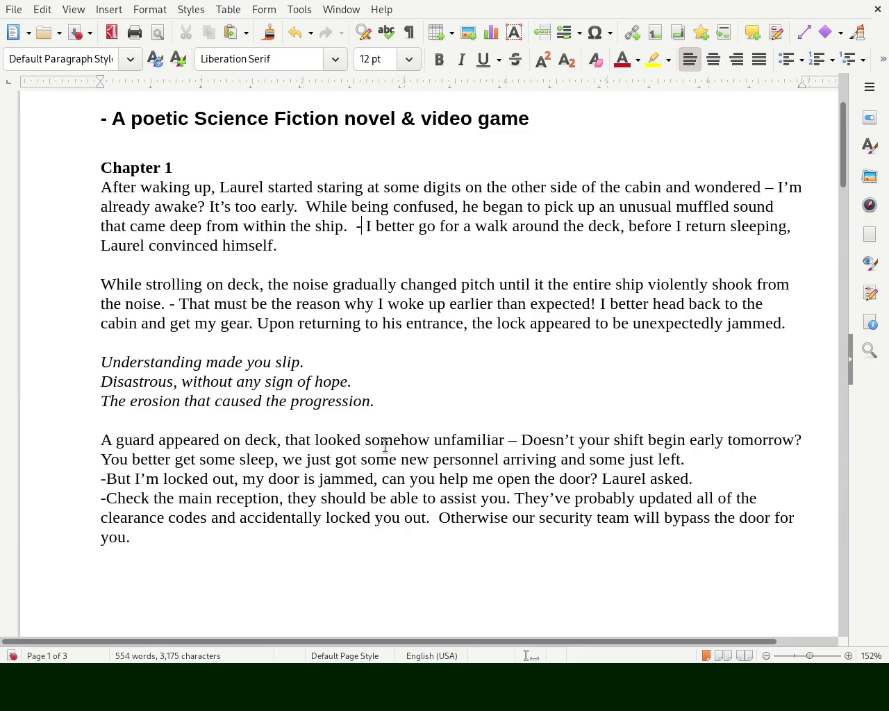
key(BackSpace)
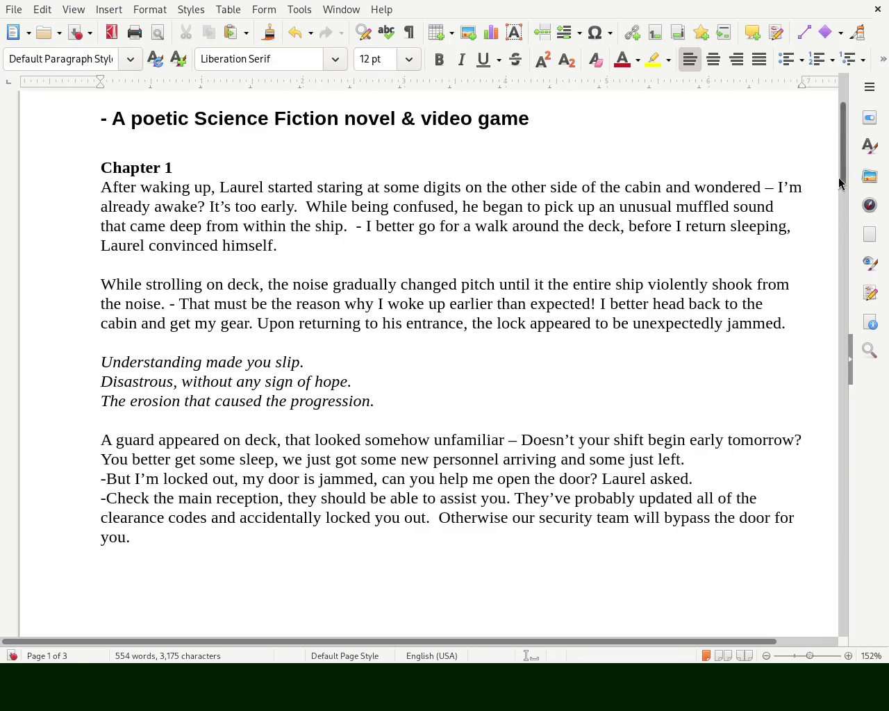
drag(842, 182, 866, 325)
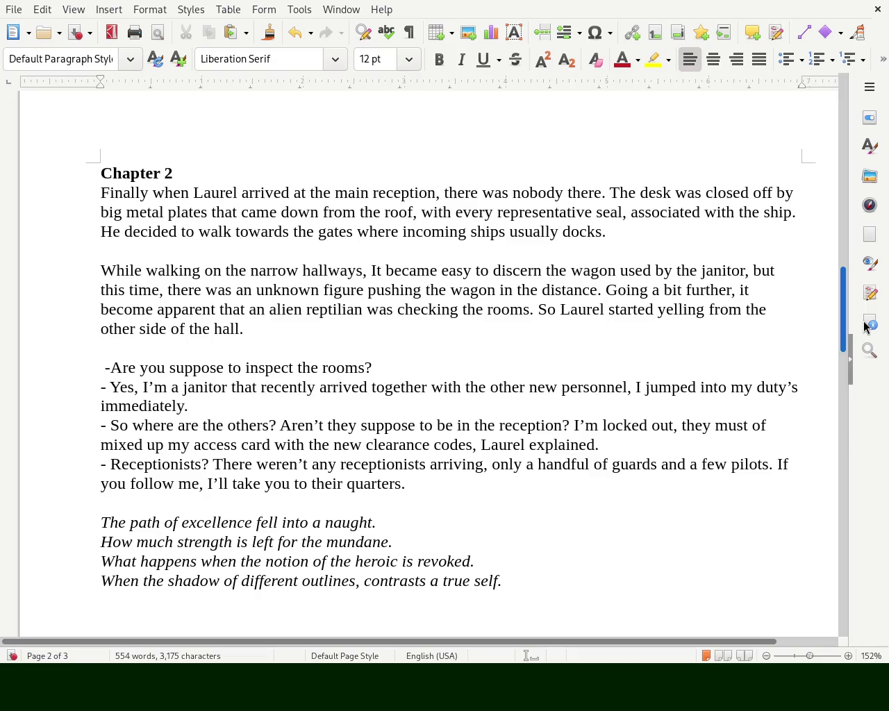
drag(867, 325, 826, 310)
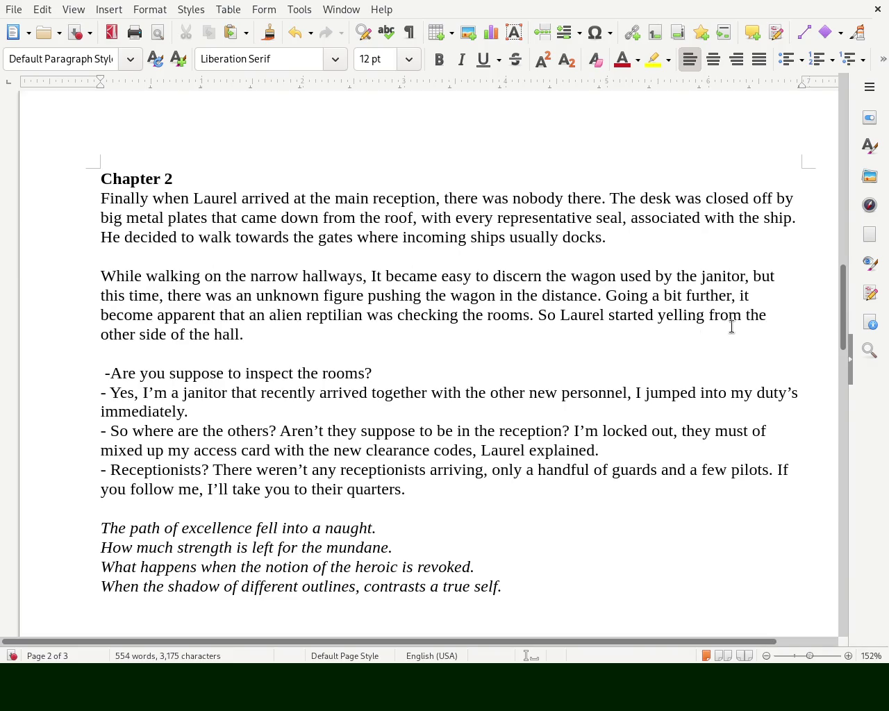
drag(841, 311, 841, 325)
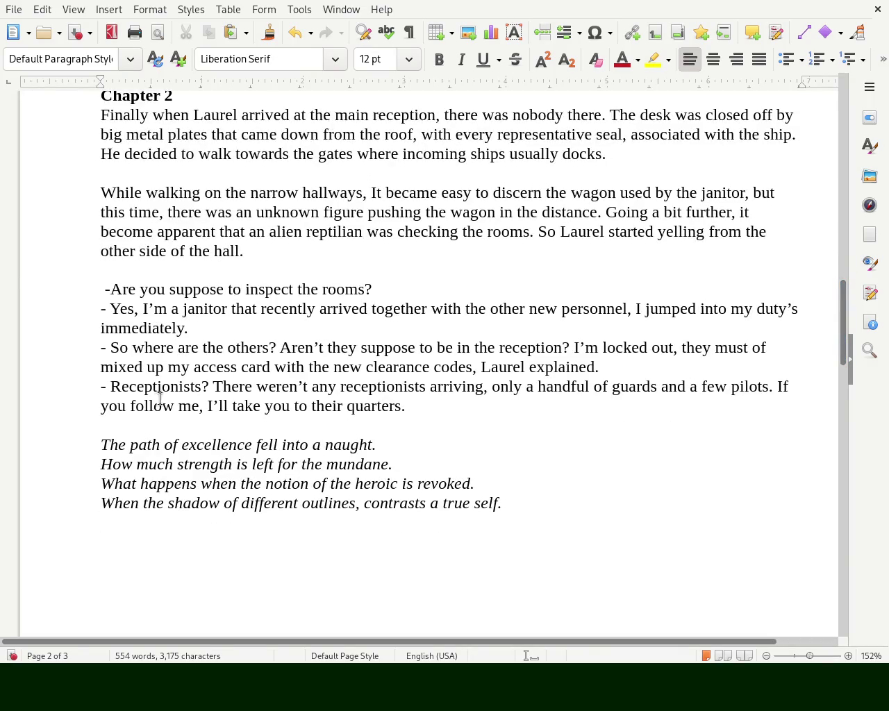
- Change 'I'm a janitor' to 'I'm the janitor', then scroll down to Chapter 3's IDEA note
double_click(174, 310)
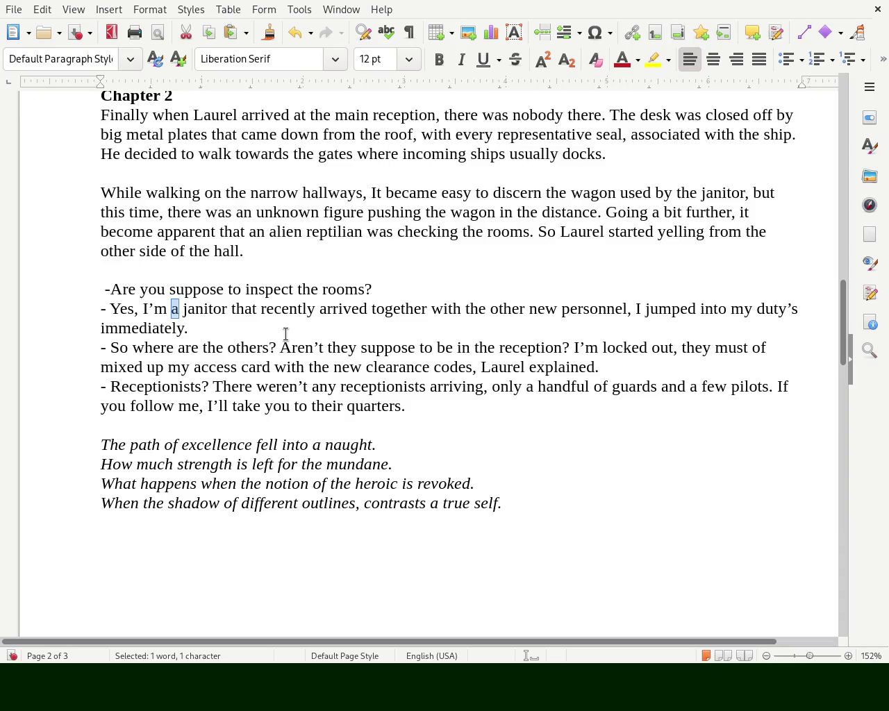
text(the)
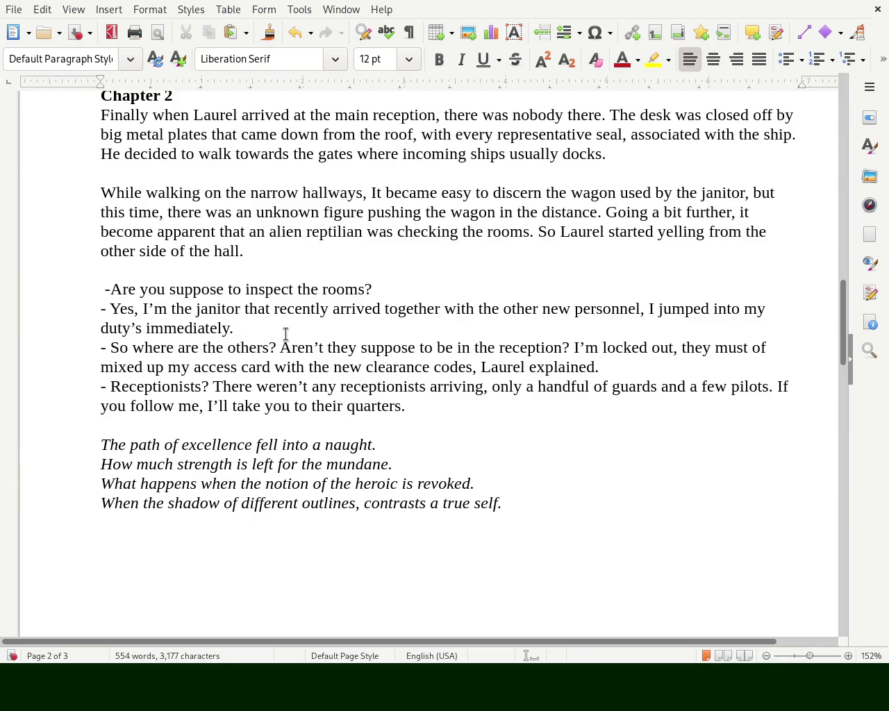
drag(845, 304, 844, 474)
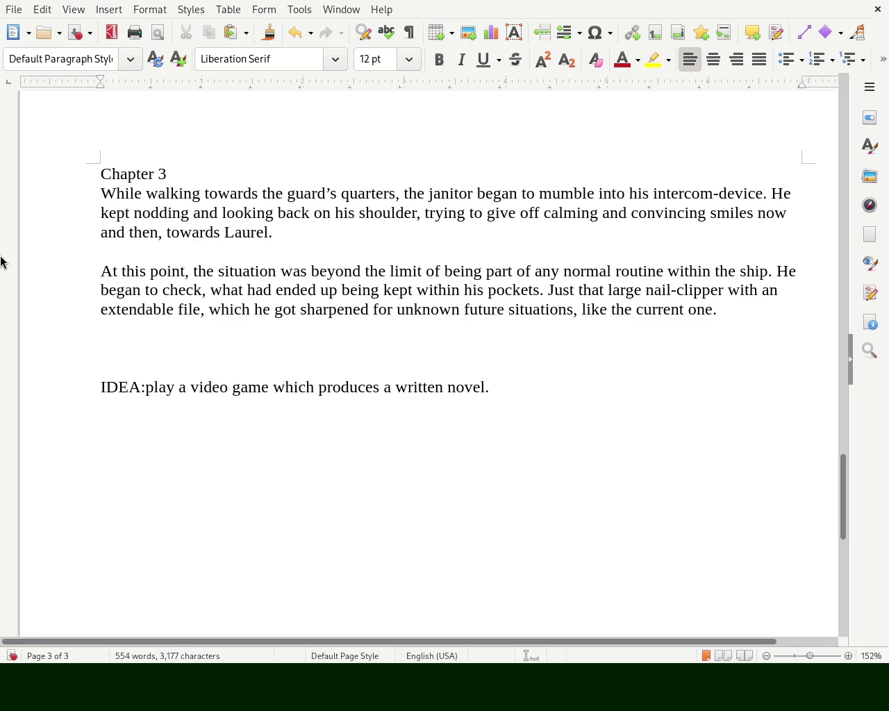
- Remove the IDEA note and the blank line above it so Chapter 3 ends 'like the current one.'
drag(717, 309, 517, 271)
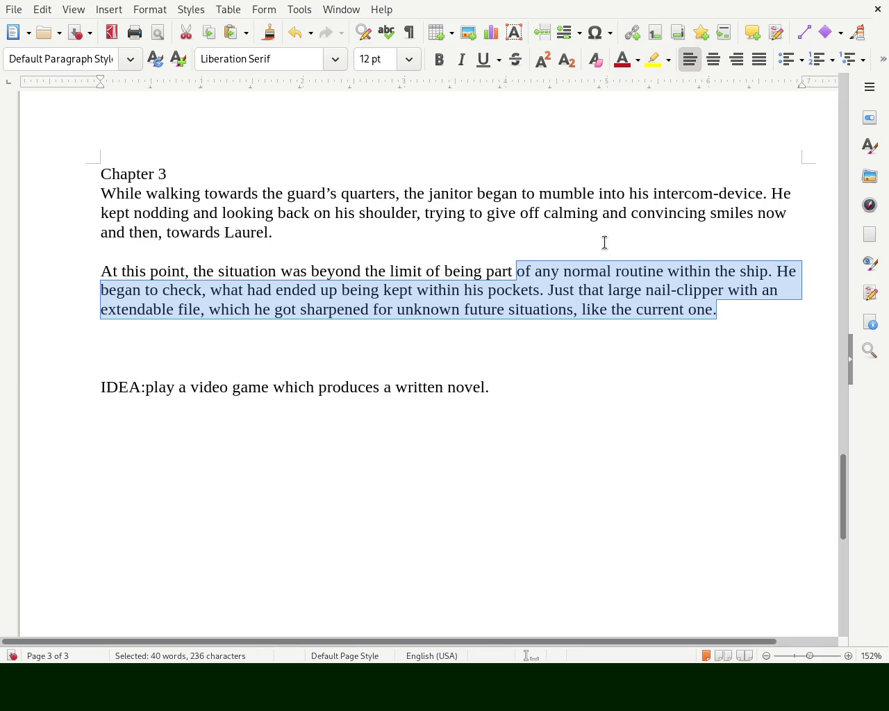
mouse_move(844, 482)
mouse_down()
mouse_move(850, 264)
mouse_move(846, 518)
mouse_up()
mouse_move(481, 270)
mouse_down()
mouse_move(84, 260)
mouse_move(103, 281)
mouse_up()
key(Delete)
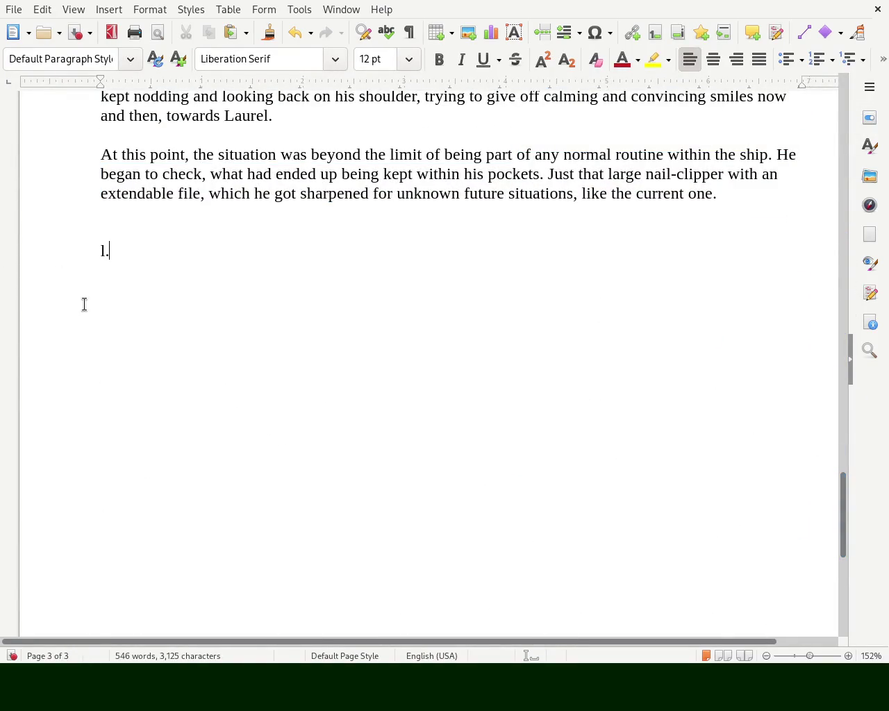
key(BackSpace)
key(BackSpace)
mouse_move(846, 505)
mouse_down()
mouse_move(848, 185)
mouse_move(861, 104)
mouse_move(874, 435)
mouse_move(863, 472)
mouse_up()
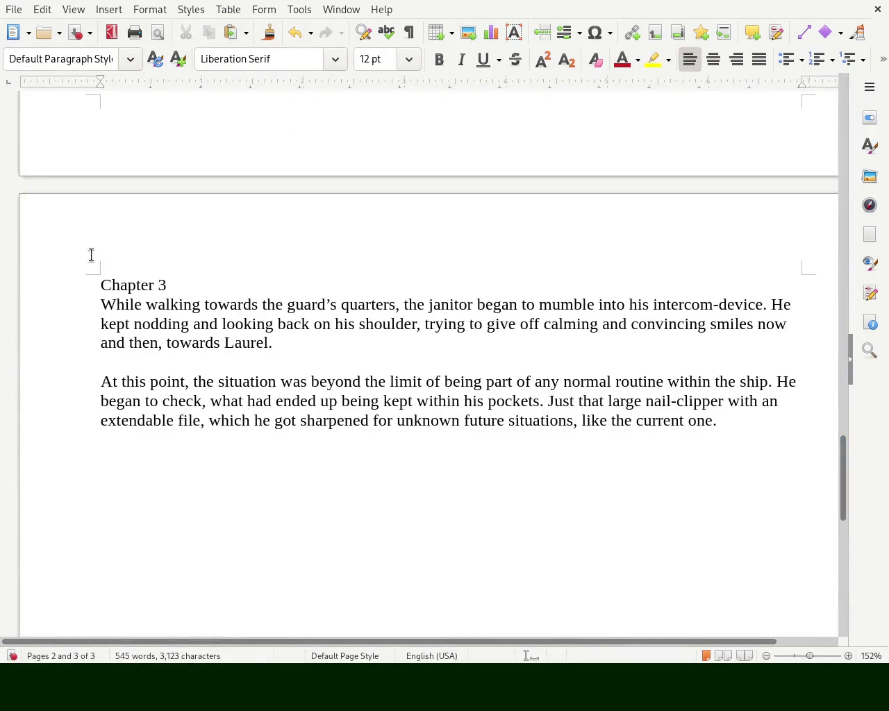
- Make the 'Chapter 3' heading bold to match the other chapter headings
triple_click(140, 289)
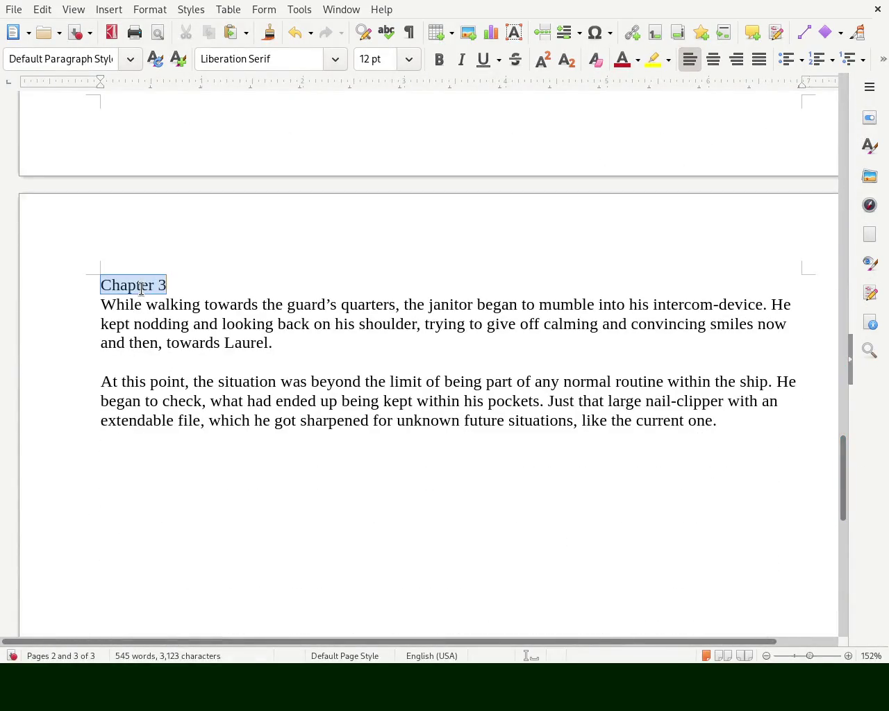
click(441, 61)
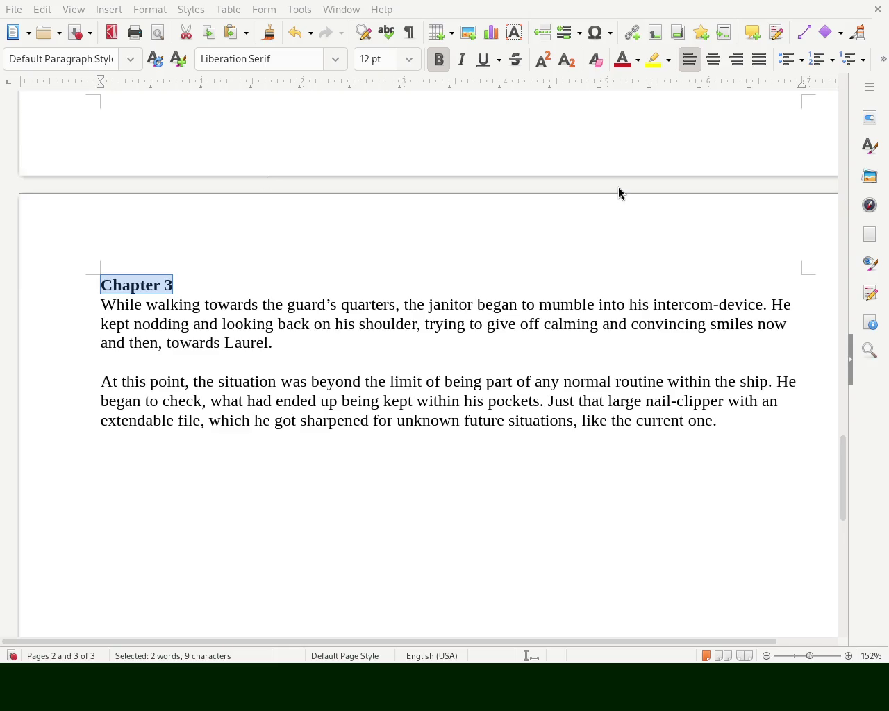
drag(843, 487, 821, 126)
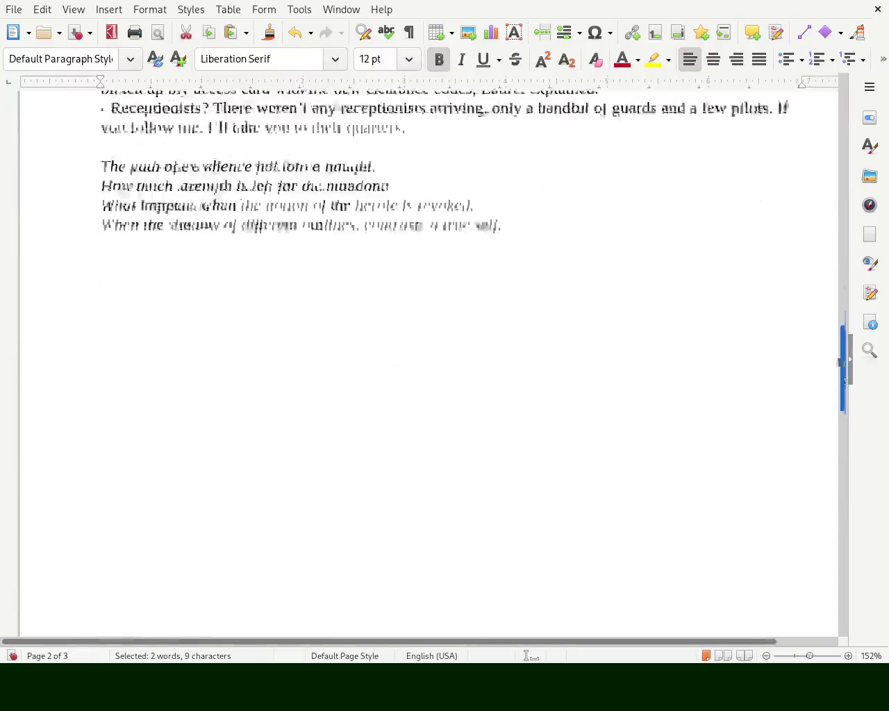
- Read down from the title through Chapter 1's three italic lines to the start of Chapter 2
scroll(823, 135, down, 3)
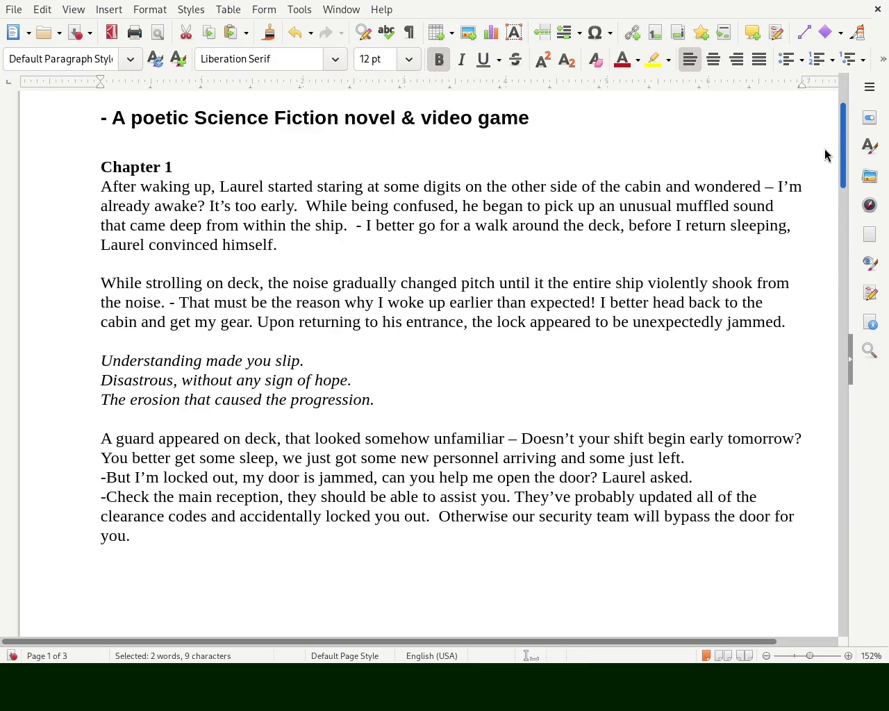
scroll(825, 149, down, 1)
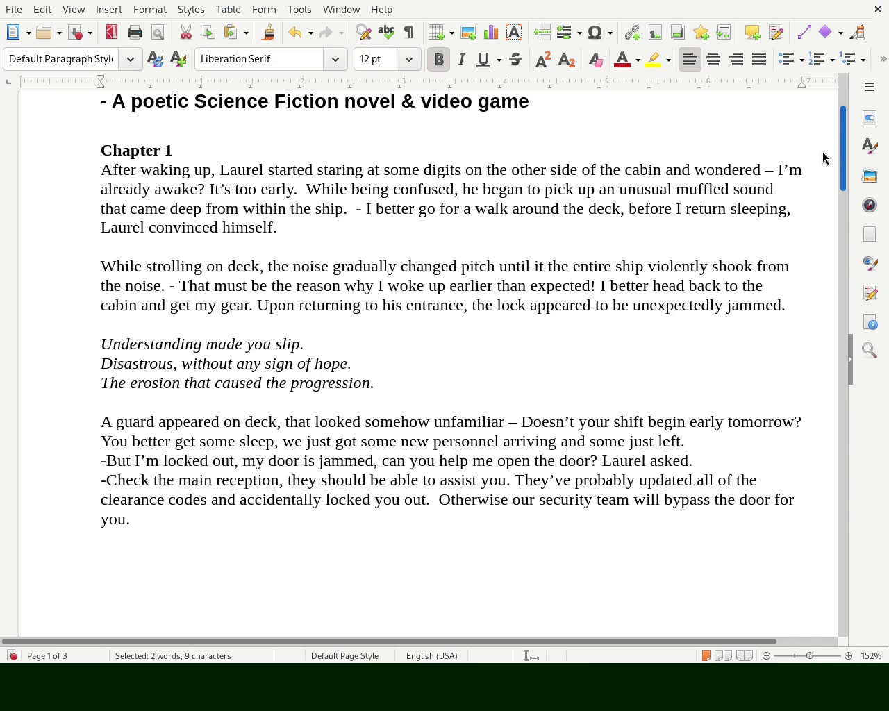
scroll(823, 159, down, 1)
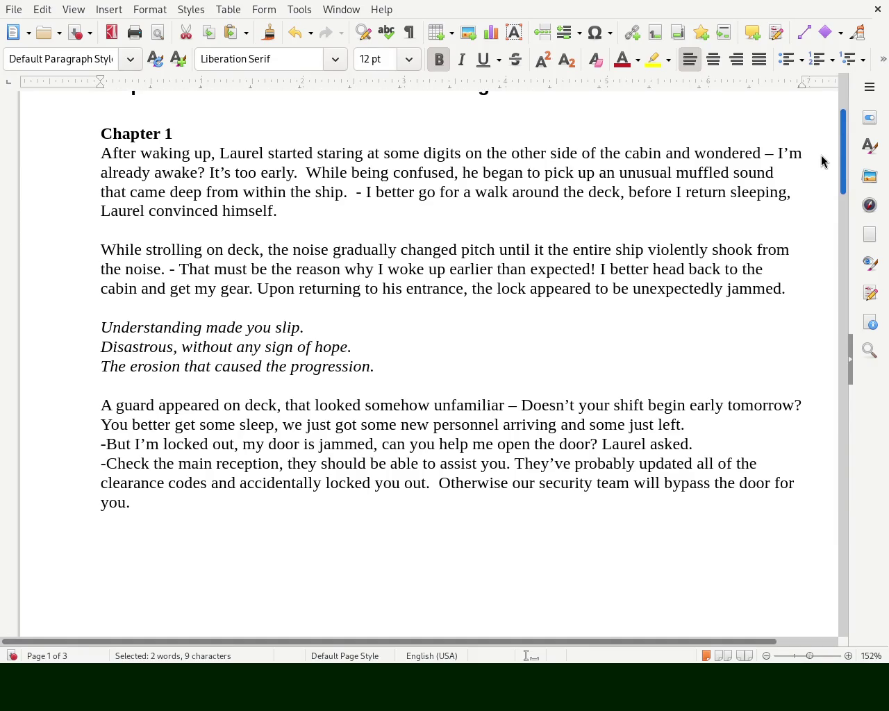
scroll(822, 161, down, 1)
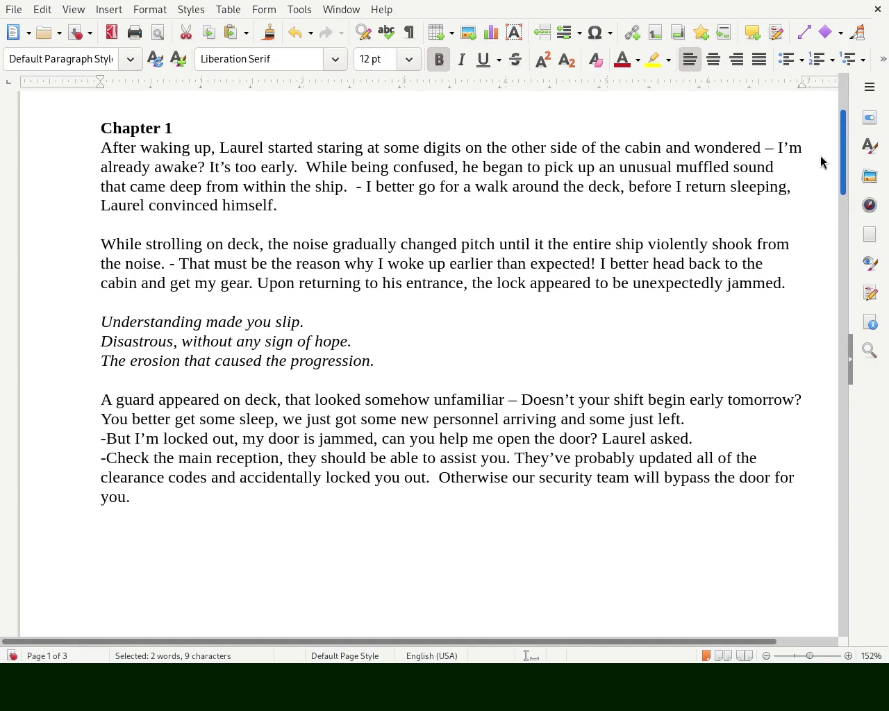
scroll(822, 162, down, 1)
scroll(822, 163, down, 1)
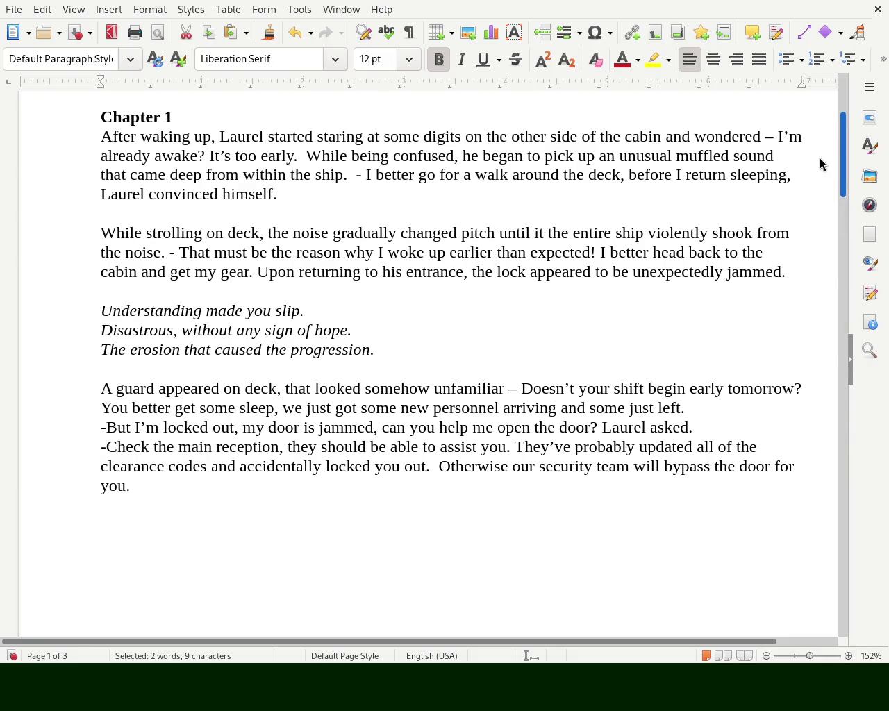
scroll(820, 158, down, 3)
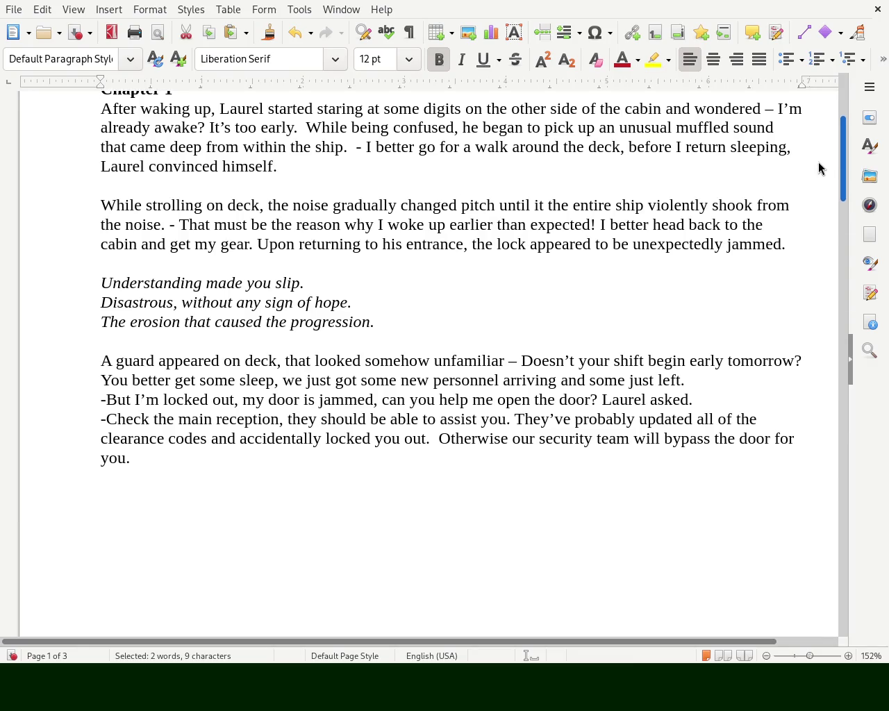
scroll(819, 168, down, 3)
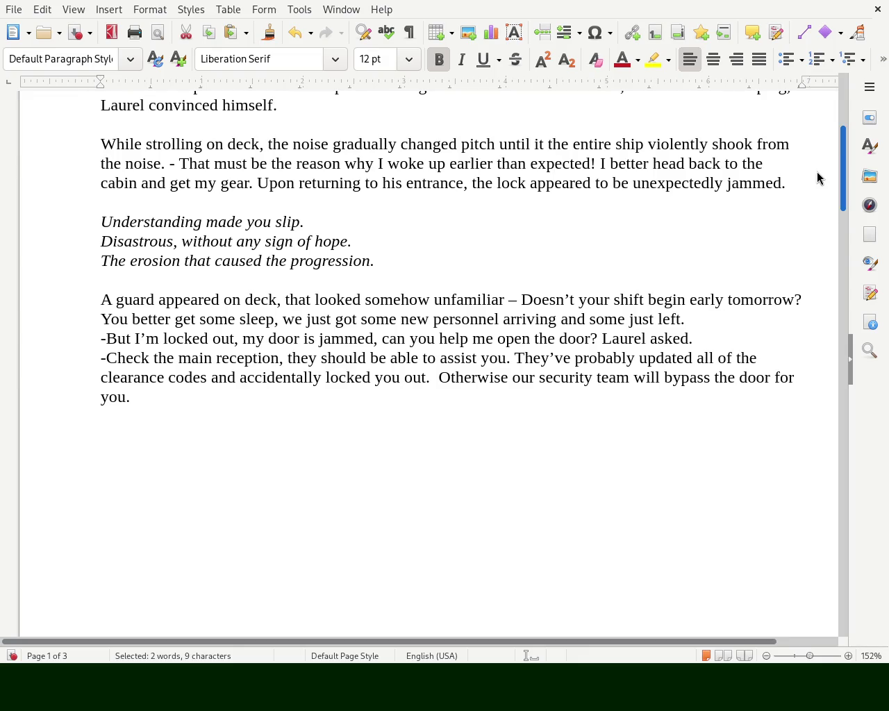
scroll(817, 183, down, 3)
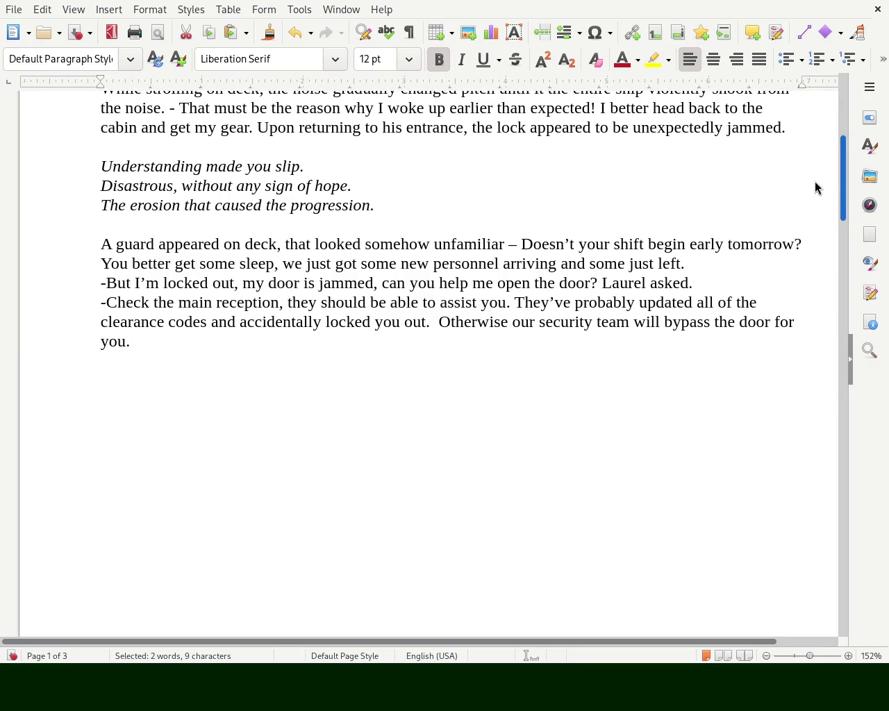
scroll(818, 187, down, 2)
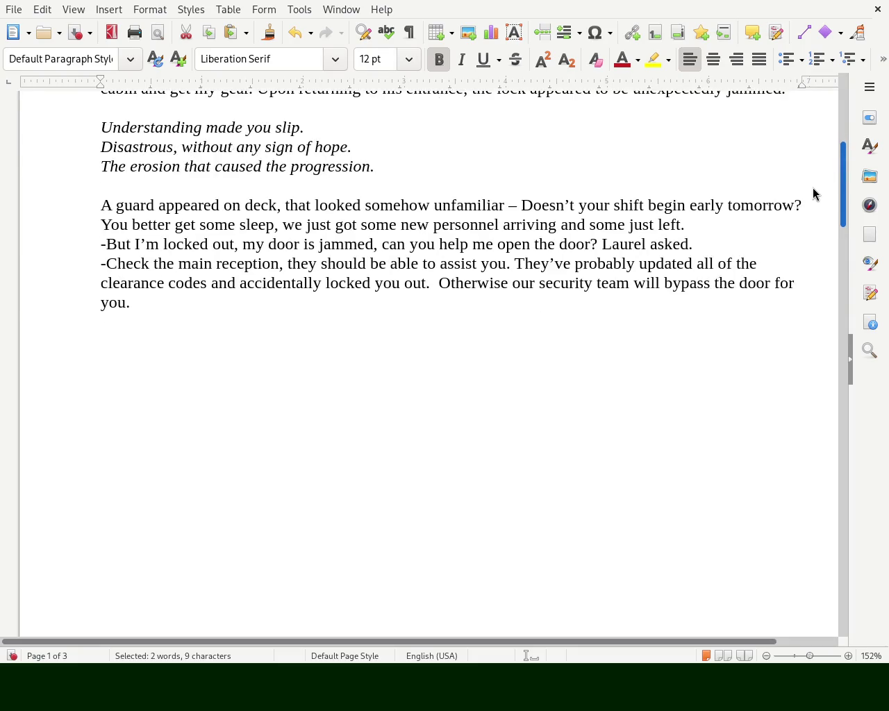
scroll(815, 193, down, 1)
scroll(817, 222, down, 5)
scroll(822, 278, down, 5)
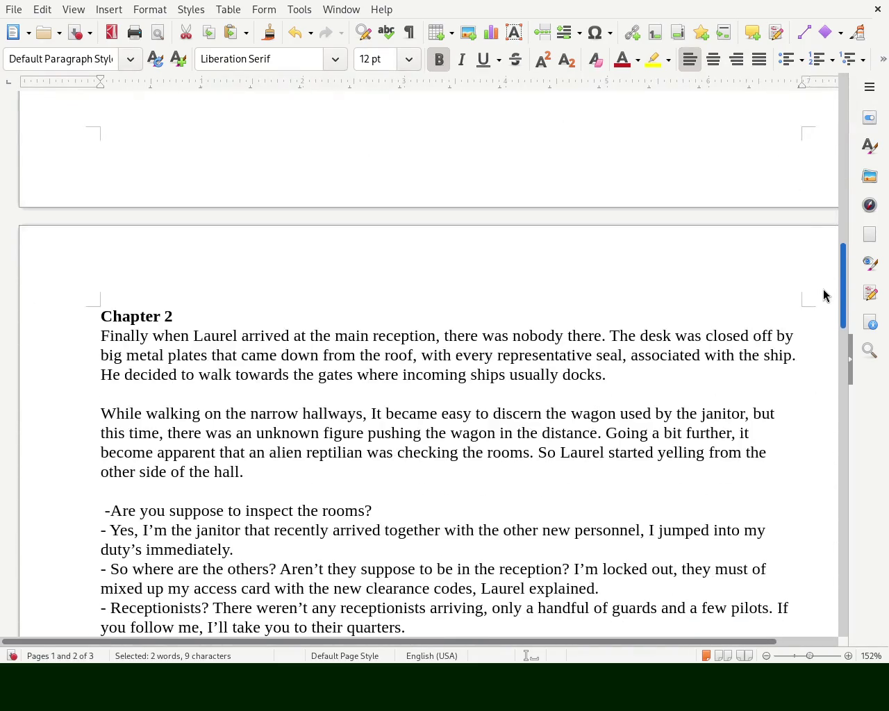
- Review the finished Chapter 2 and the bold Chapter 3 heading ending 'like the current one.'
scroll(824, 306, down, 3)
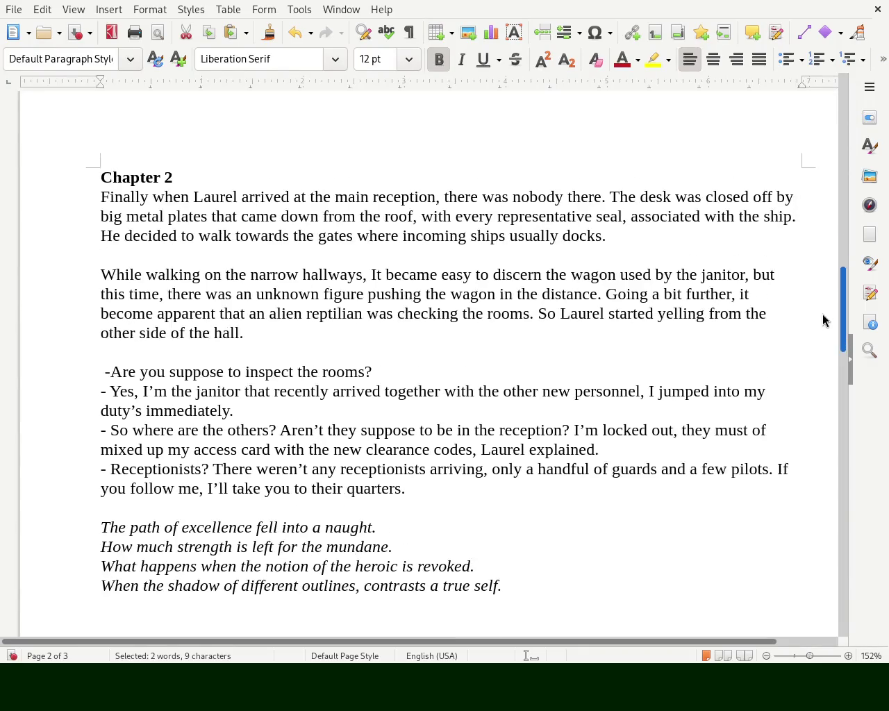
scroll(824, 319, down, 2)
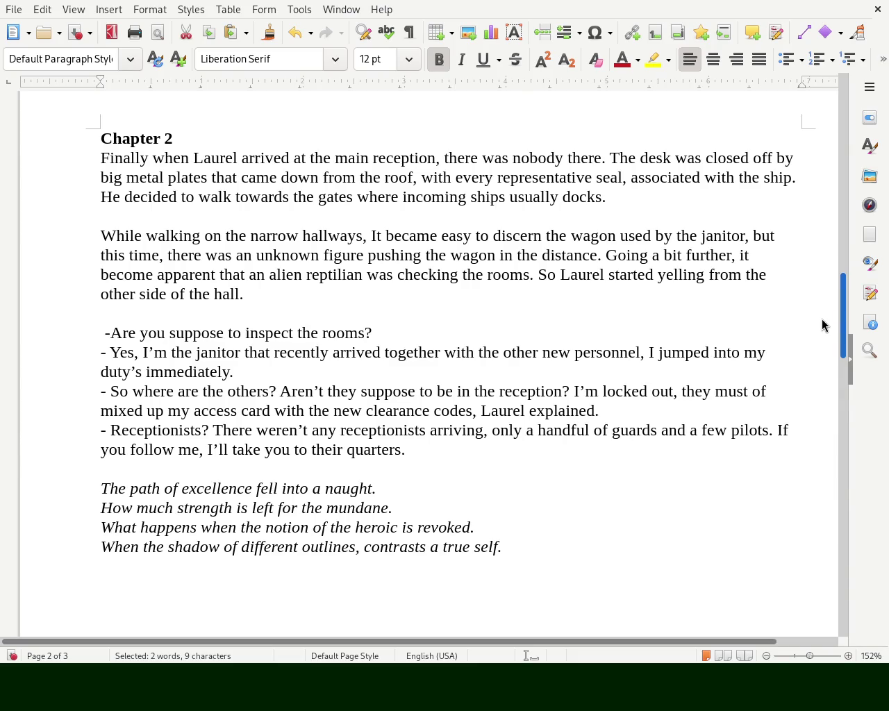
scroll(825, 326, down, 1)
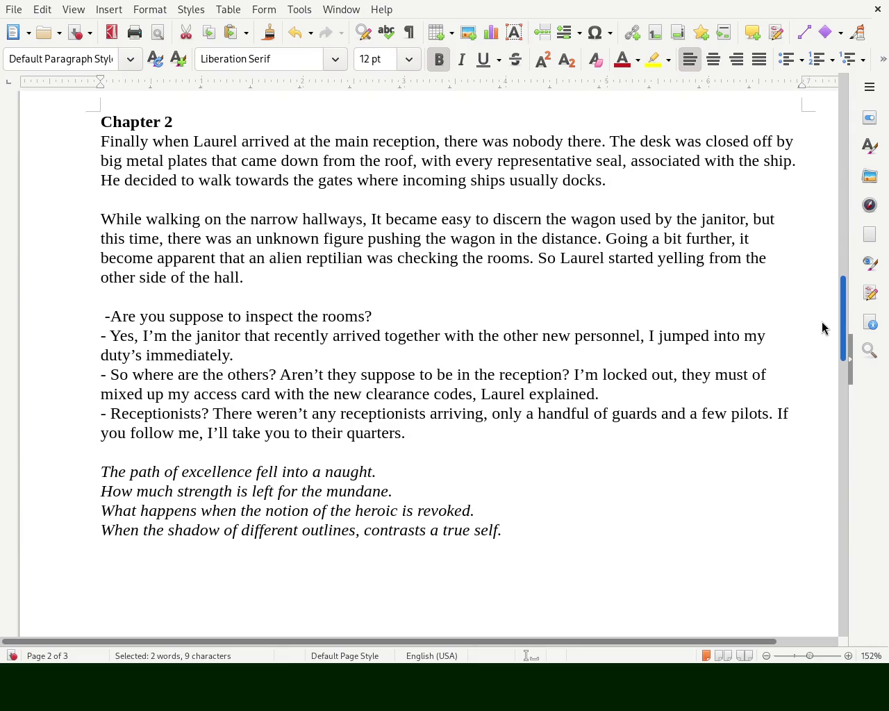
scroll(822, 332, down, 2)
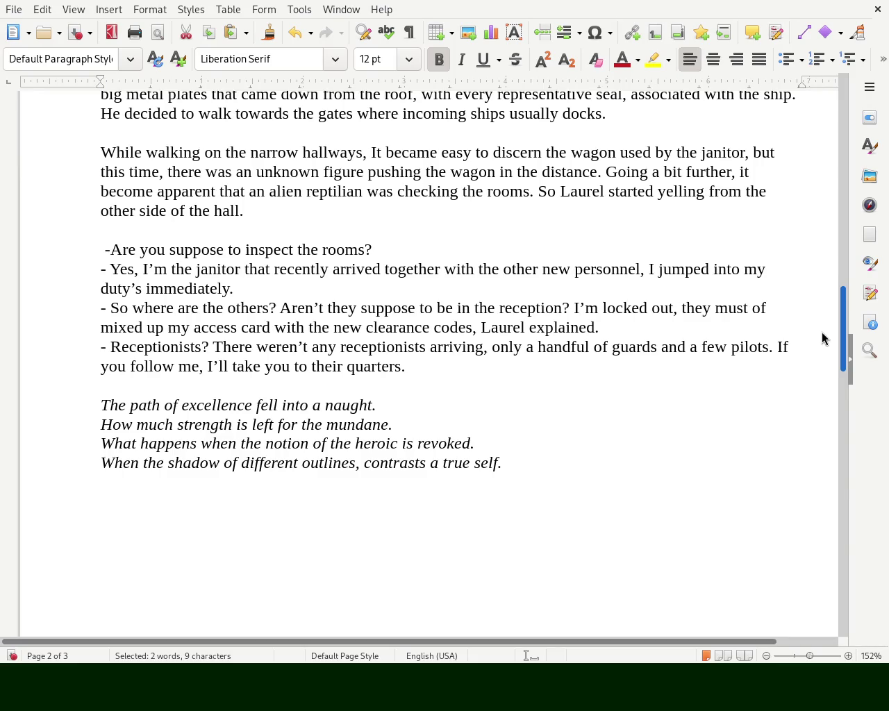
scroll(822, 334, down, 1)
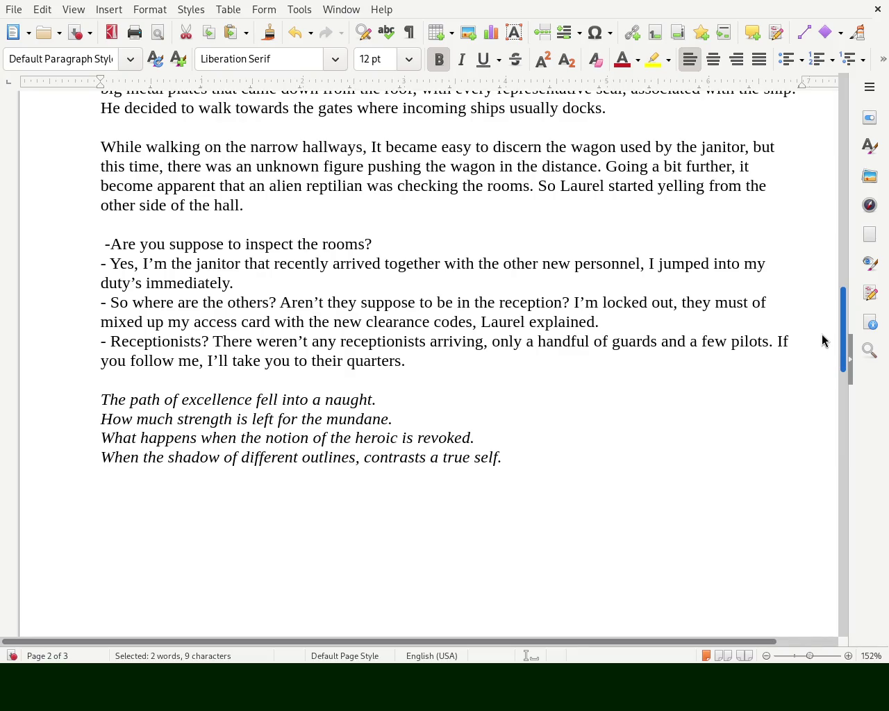
scroll(823, 339, down, 5)
scroll(824, 411, down, 10)
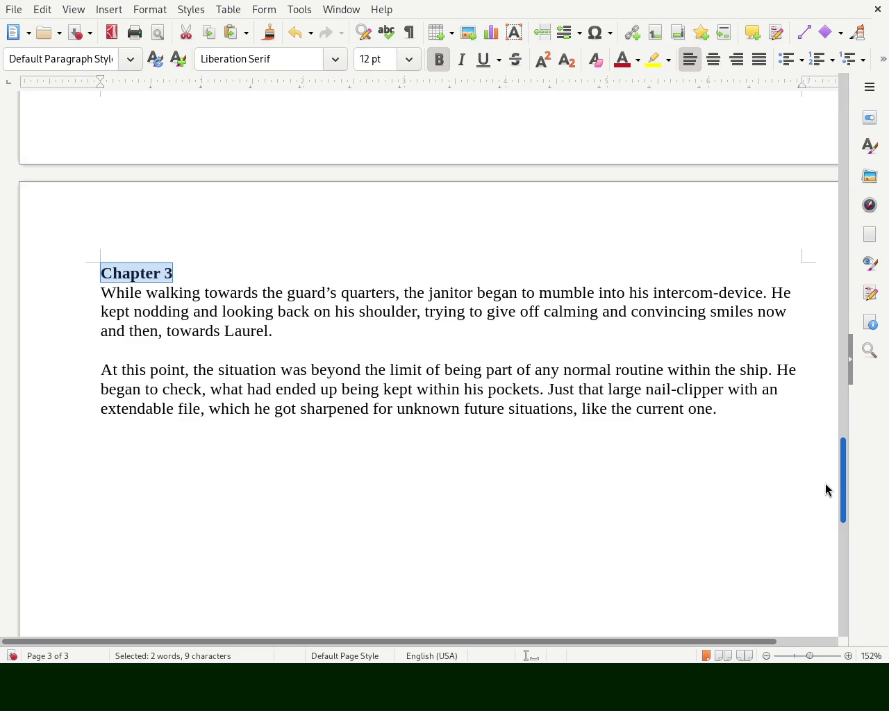
scroll(825, 484, down, 3)
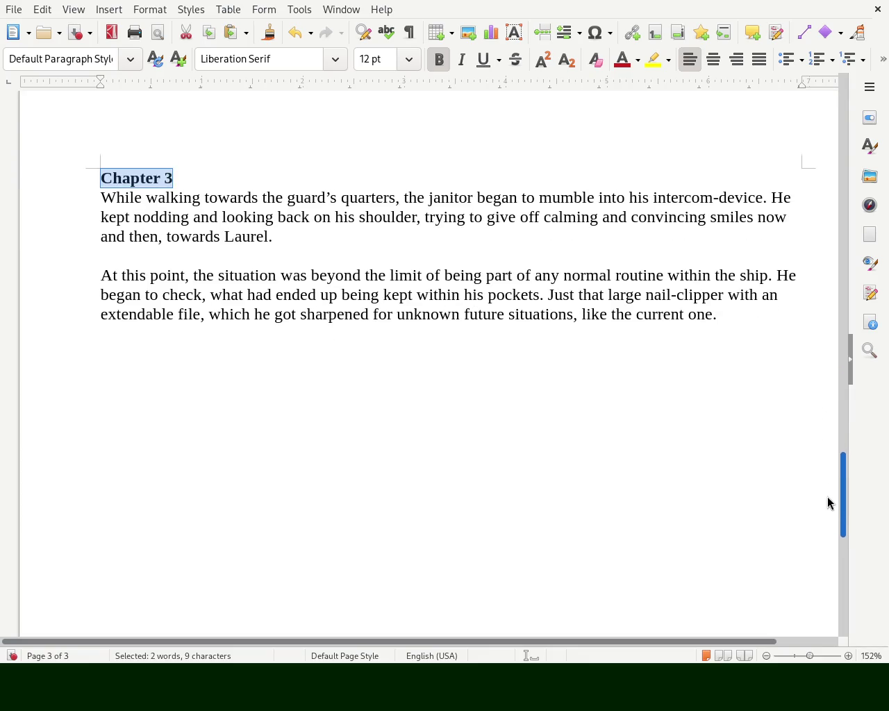
scroll(828, 498, up, 3)
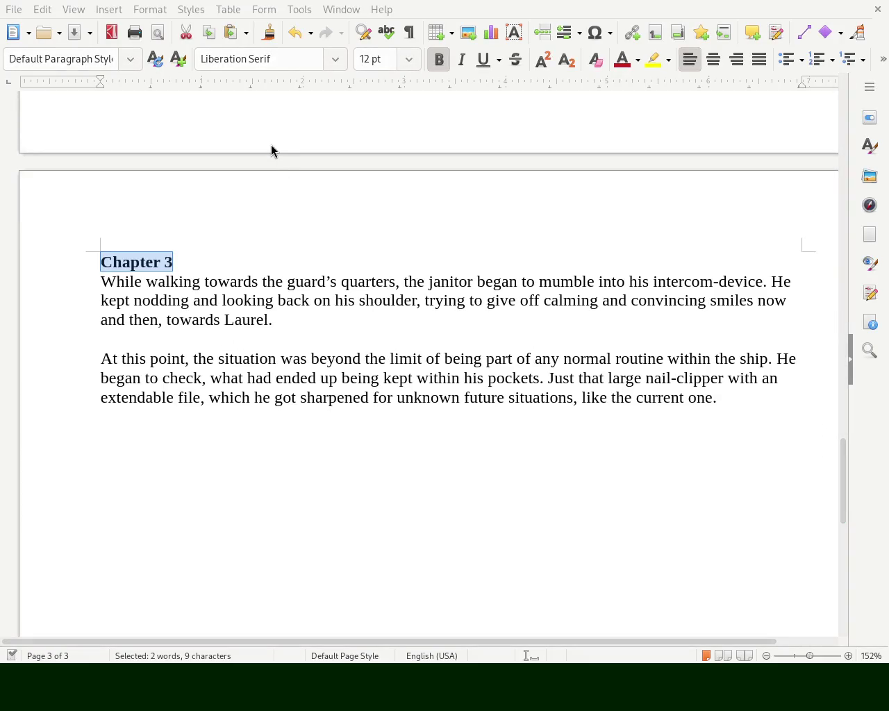
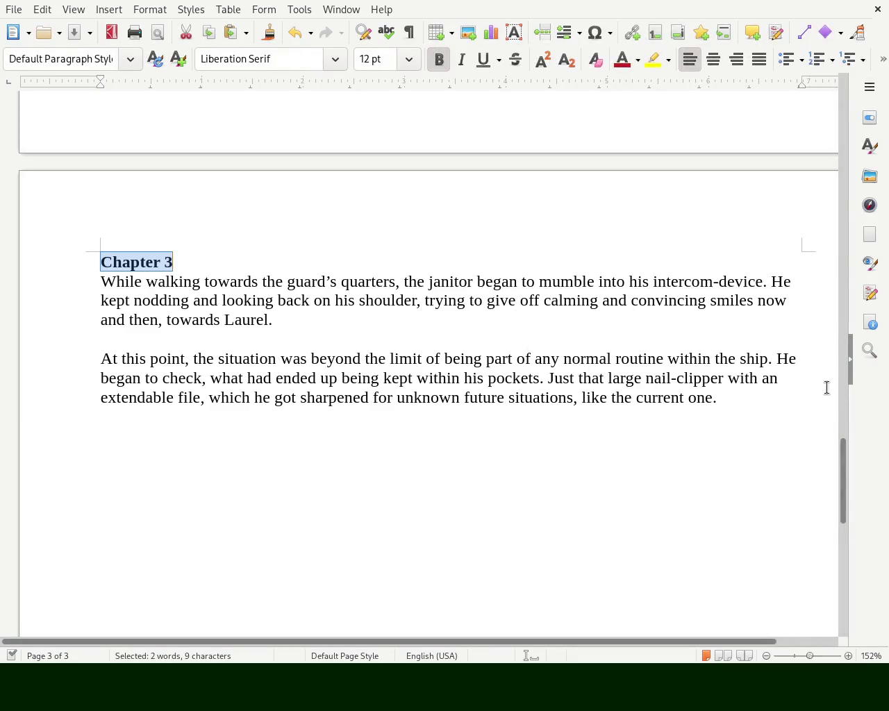
- Delete the blank lines and the Chapter 2 heading after the guard dialogue
mouse_move(844, 480)
mouse_down()
mouse_move(834, 453)
mouse_move(817, 116)
mouse_move(836, 521)
mouse_move(833, 471)
mouse_up()
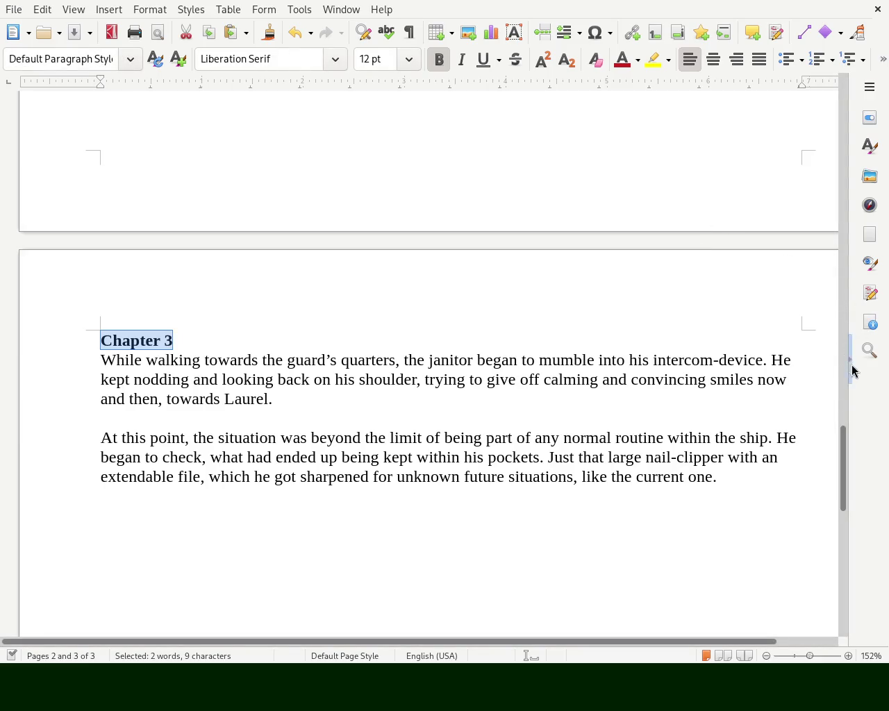
mouse_move(846, 455)
mouse_down()
mouse_move(835, 99)
mouse_move(811, 342)
mouse_up()
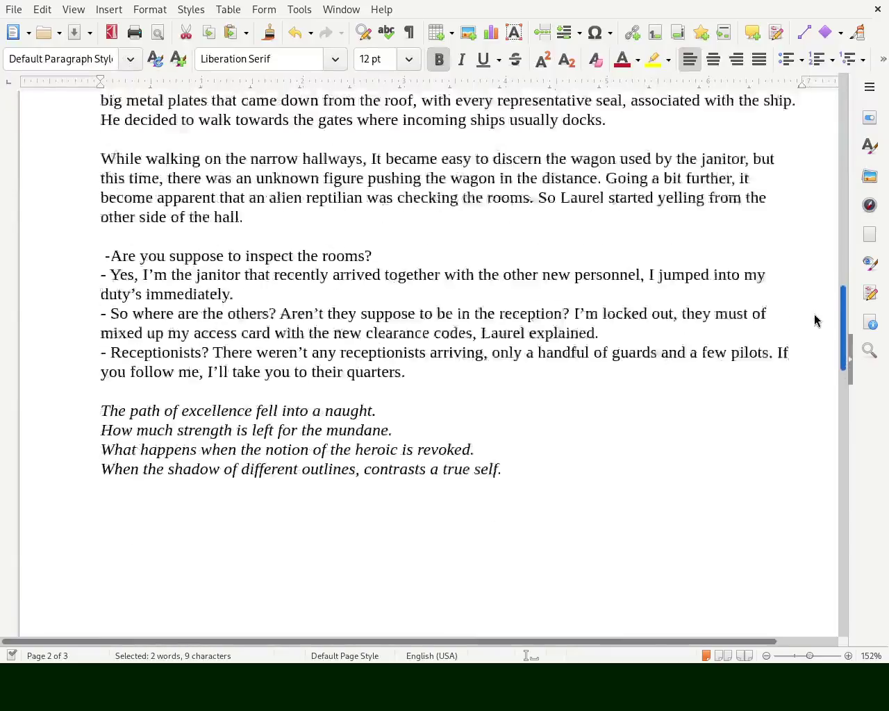
drag(812, 342, 825, 182)
click(197, 342)
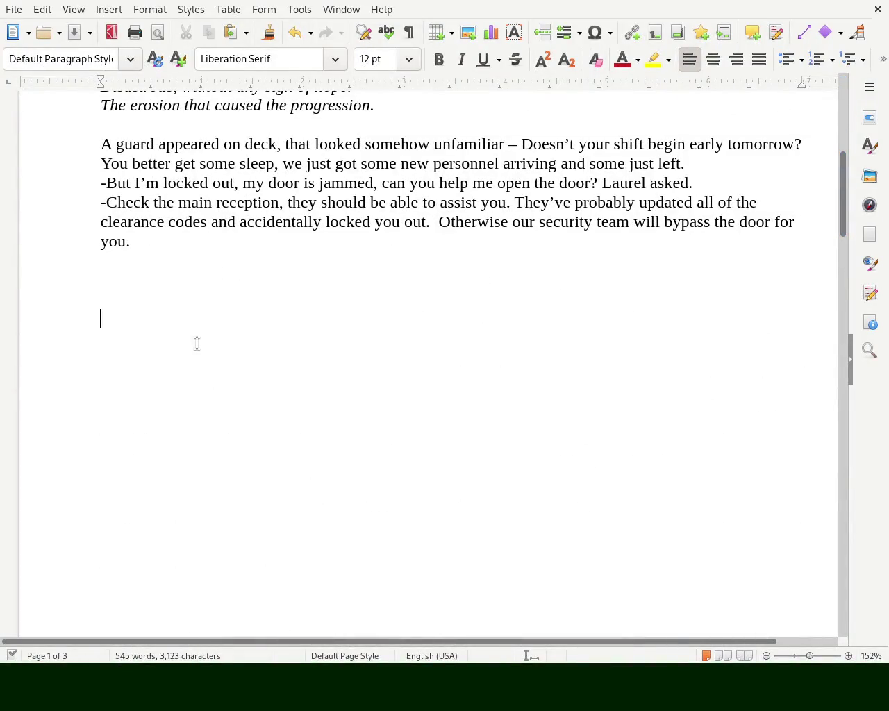
key(Delete)
key(Delete)
key(Delete)
key(Delete)
key(Delete)
key(Delete)
key(Delete)
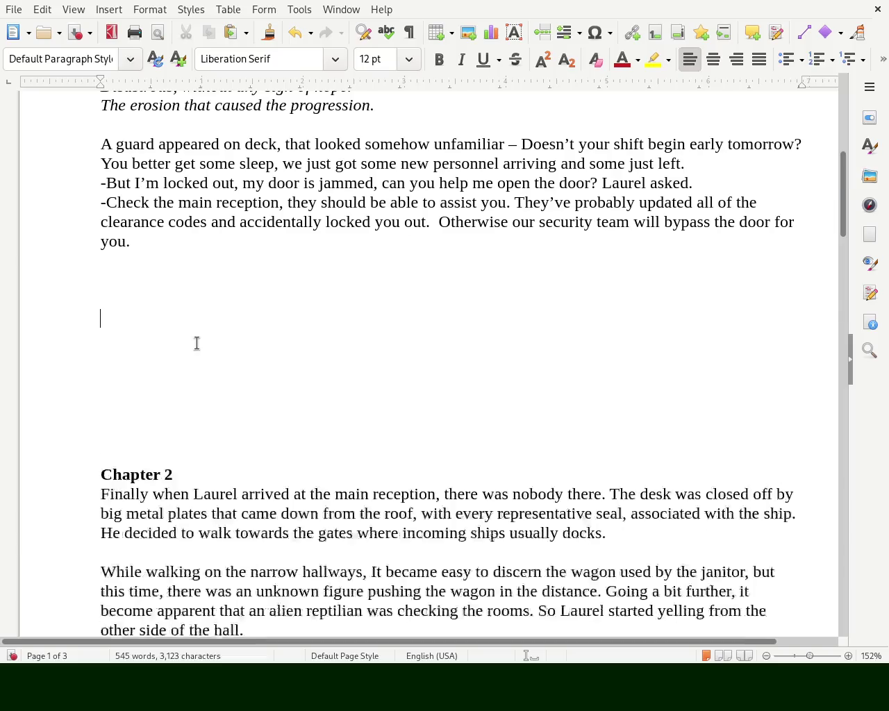
key(Delete)
key(Delete)
key(Delete)
key(Delete)
key(Delete)
key(Delete)
key(Delete)
key(Delete)
key(Delete)
key(Delete)
key(Delete)
key(Delete)
key(Delete)
key(BackSpace)
key(BackSpace)
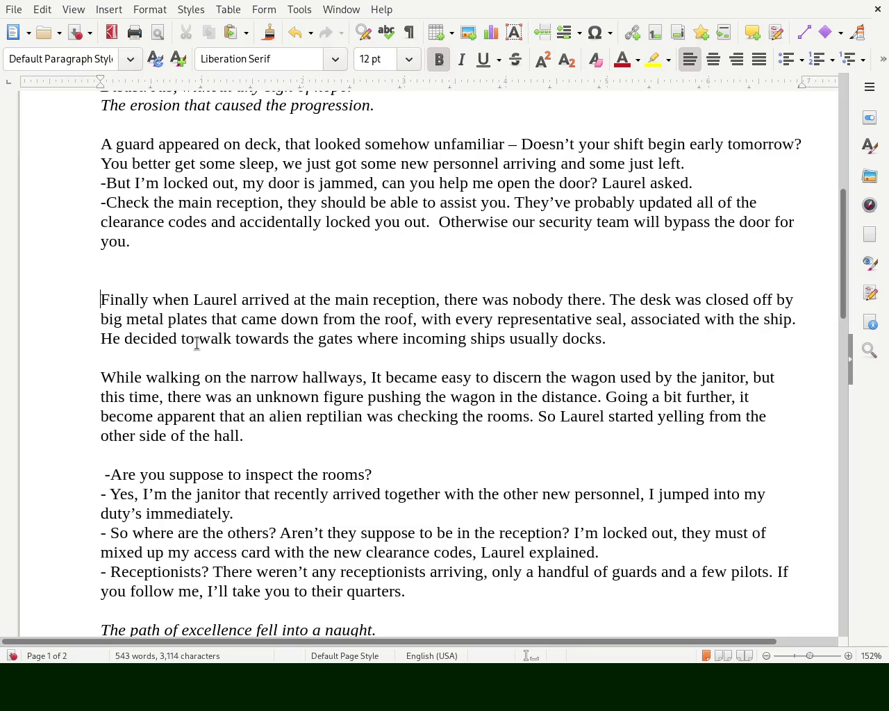
key(Delete)
- Delete the blank lines and the Chapter 3 heading after the poem on page 2
key(Down)
key(Down)
key(Down)
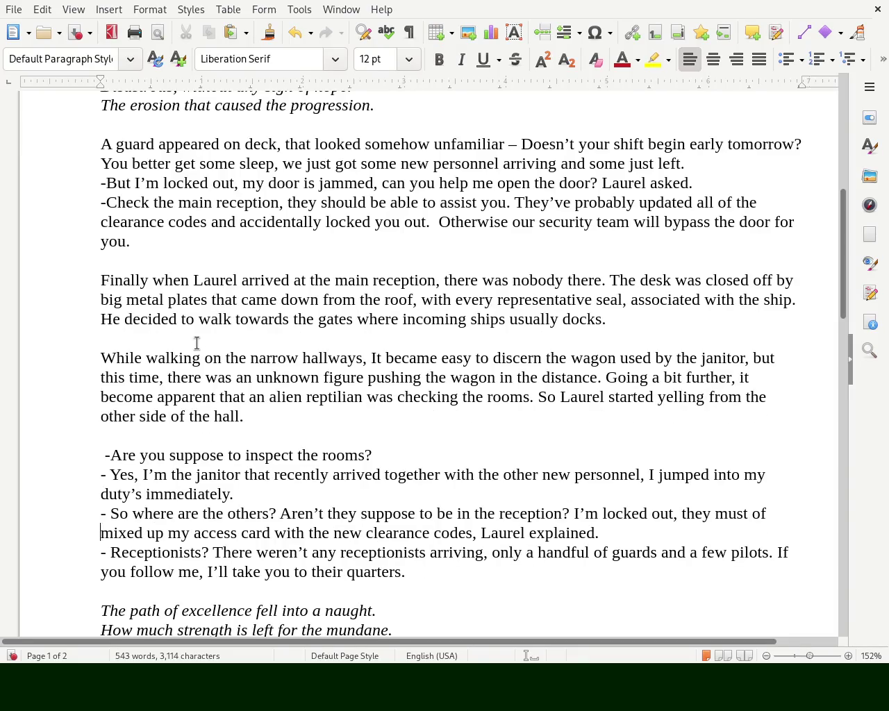
key(Down)
key(Down)
key(Down)
key(BackSpace)
key(BackSpace)
key(BackSpace)
key(BackSpace)
key(BackSpace)
key(BackSpace)
key(BackSpace)
key(Up)
key(Up)
key(Down)
key(Down)
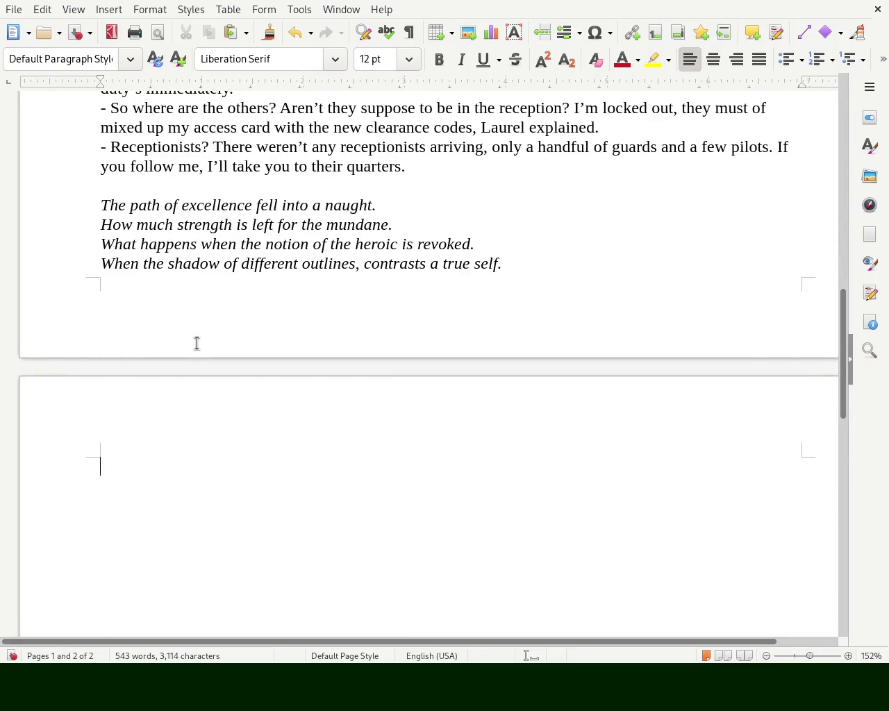
key(Delete)
key(Delete)
key(Delete)
key(Delete)
key(Delete)
key(Delete)
key(Delete)
key(Delete)
key(Delete)
key(Delete)
key(Delete)
key(Delete)
key(Delete)
key(Delete)
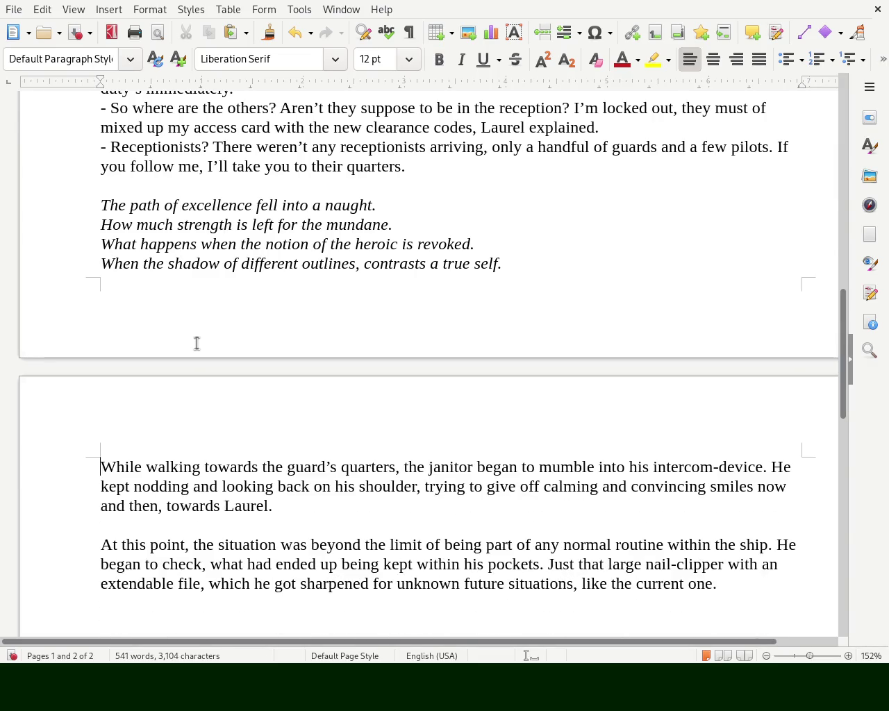
drag(842, 409, 832, 217)
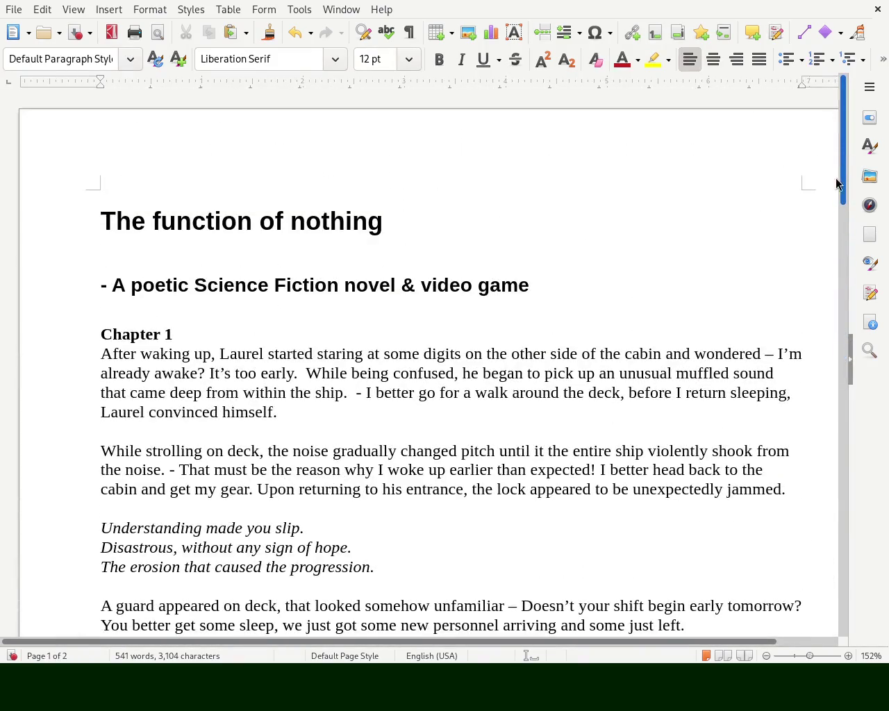
- Add empty lines below the tagline until Chapter 1 moves to page 2
scroll(832, 217, down, 1)
click(191, 180)
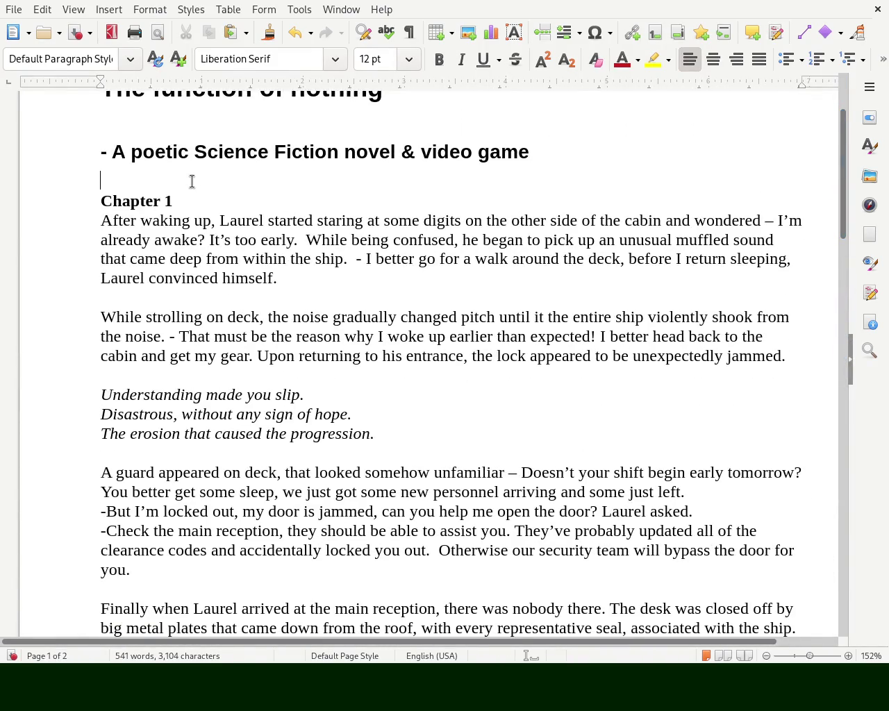
key(Return)
key(Return)
key(Return)
key(Return)
scroll(192, 182, down, 3)
key(Return)
key(Return)
key(Return)
key(Return)
key(Return)
key(Return)
key(Return)
key(Return)
scroll(192, 181, down, 2)
scroll(192, 182, up, 1)
scroll(191, 181, down, 1)
scroll(192, 182, down, 2)
scroll(191, 181, down, 1)
scroll(192, 181, down, 3)
scroll(192, 181, down, 1)
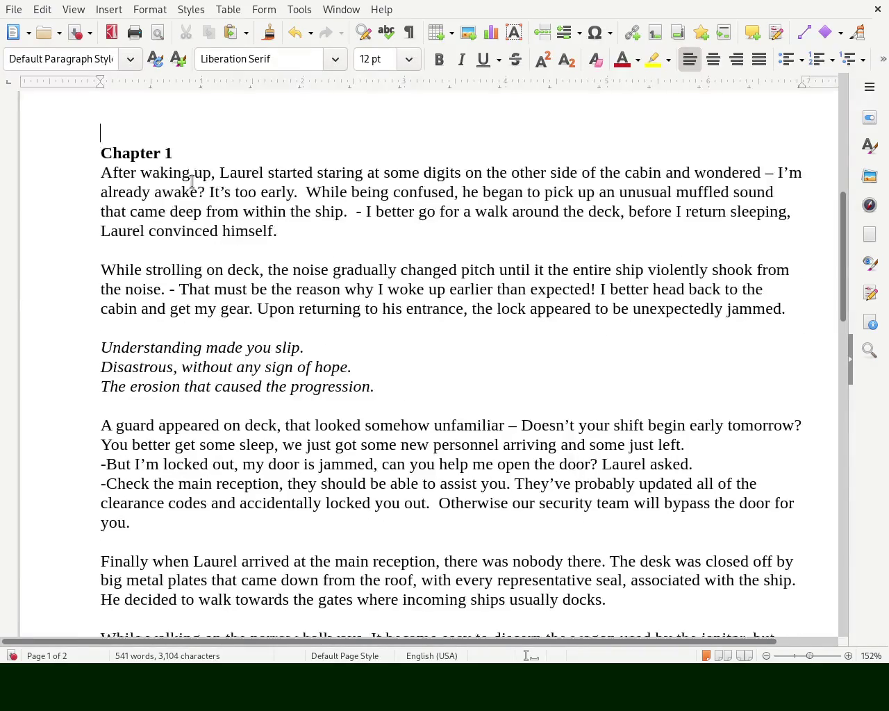
scroll(192, 181, up, 2)
scroll(192, 182, down, 1)
key(BackSpace)
key(BackSpace)
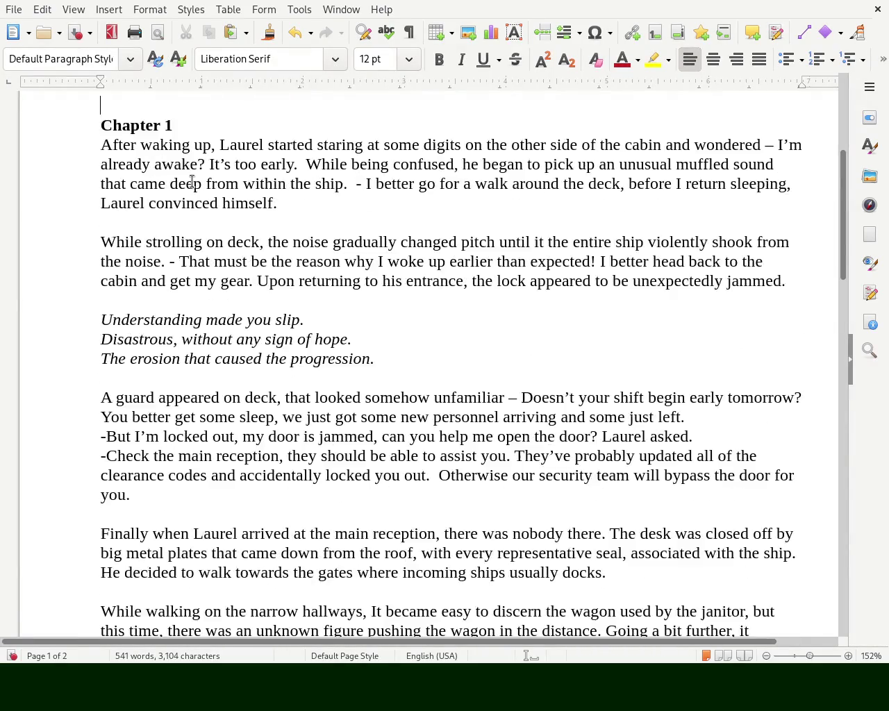
scroll(192, 181, up, 4)
key(Return)
key(Return)
key(Return)
key(Return)
key(Return)
key(Return)
key(Return)
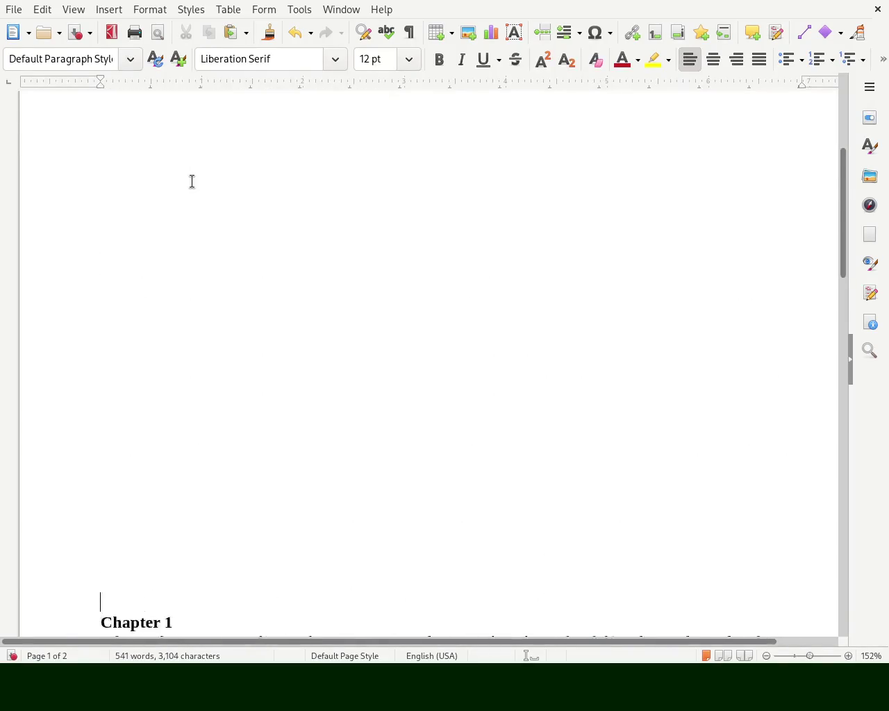
key(Return)
key(Return)
key(Return)
key(Return)
key(Return)
key(Return)
key(BackSpace)
key(BackSpace)
key(BackSpace)
key(BackSpace)
key(BackSpace)
key(BackSpace)
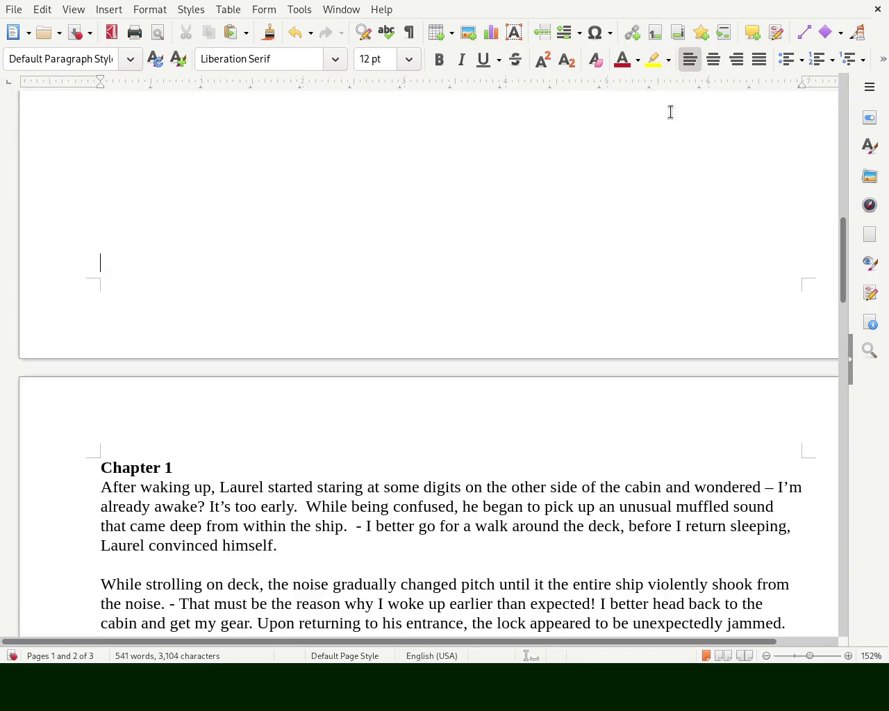
- Select the novel title and tagline on page 1
mouse_move(841, 276)
mouse_down()
mouse_move(834, 90)
mouse_move(824, 135)
mouse_move(814, 128)
mouse_up()
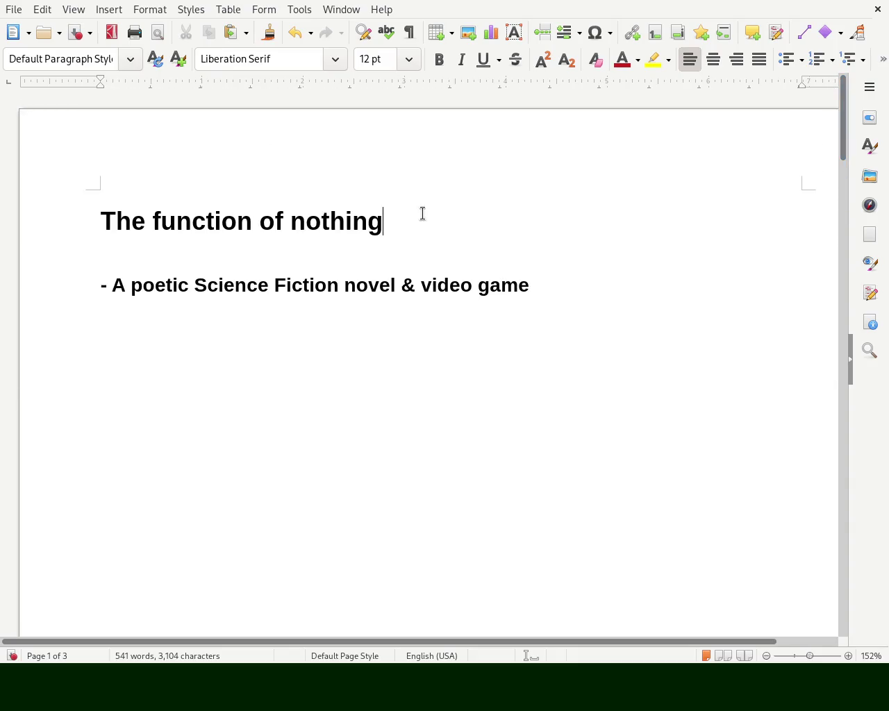
drag(423, 212, 18, 176)
click(603, 322)
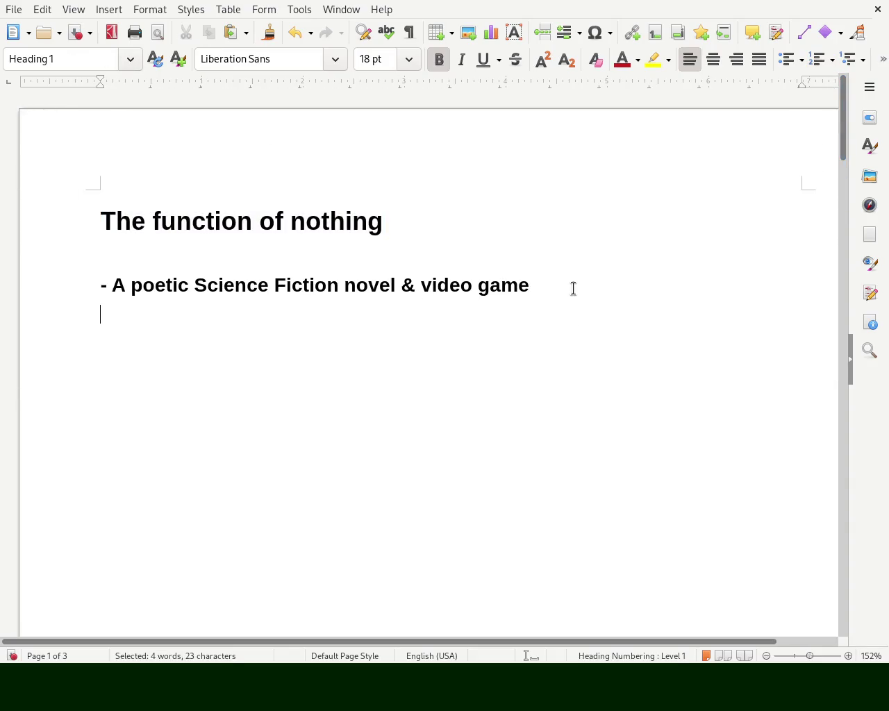
- Apply the Subtitle paragraph style to the tagline
drag(571, 288, 32, 173)
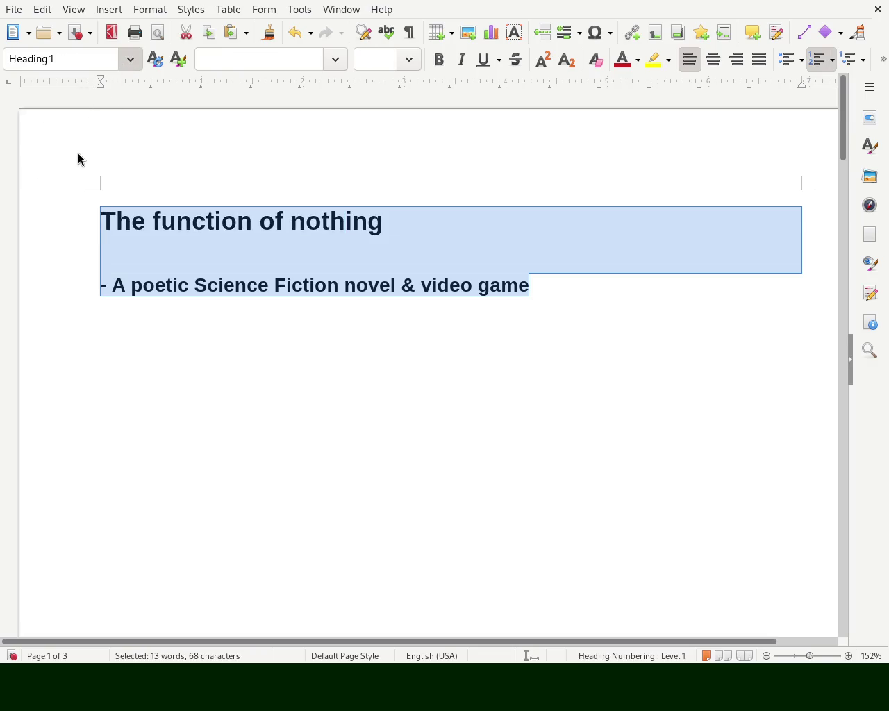
drag(621, 436, 52, 363)
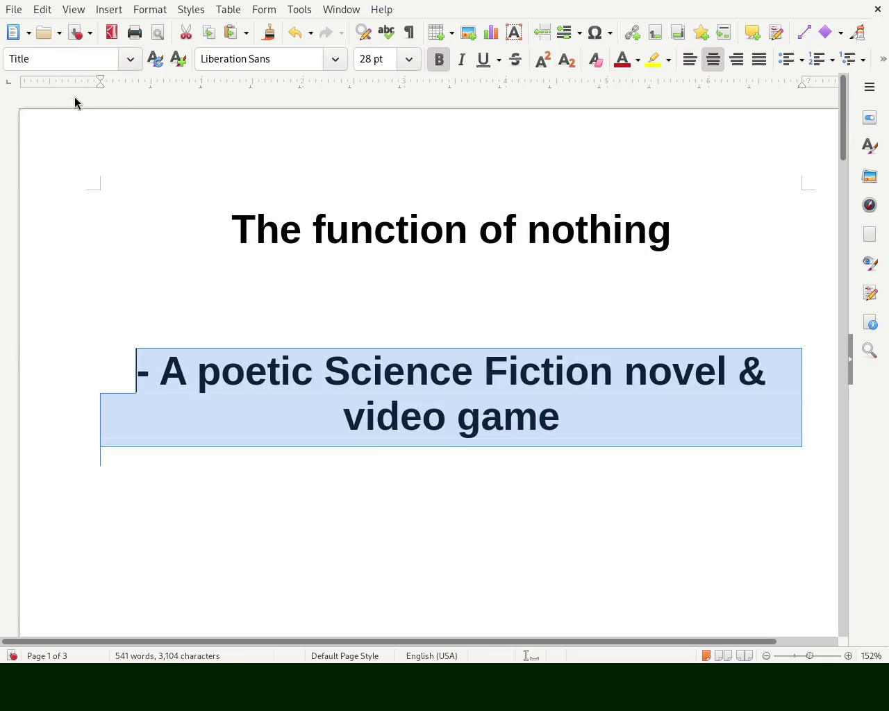
click(123, 58)
text(Subtitle)
key(Return)
click(427, 389)
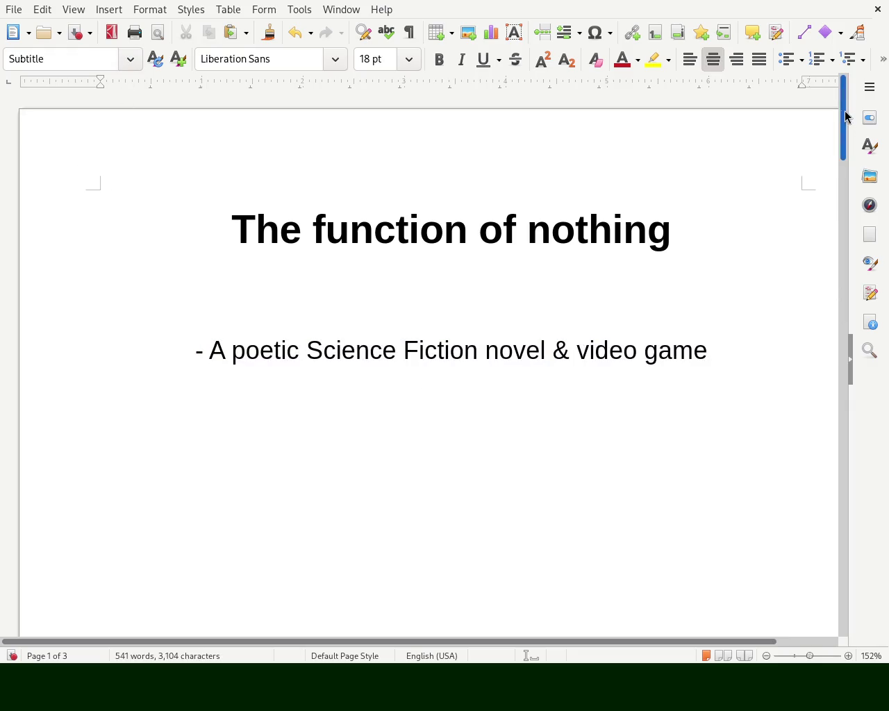
- Insert an empty line before the title to move it lower on page 1
click(493, 196)
key(Home)
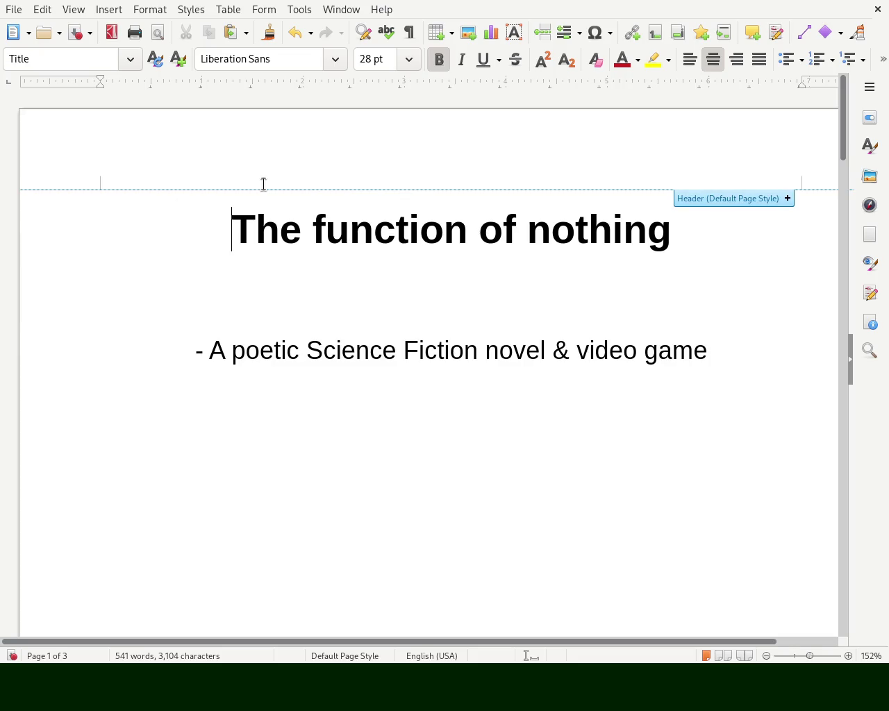
text(')
key(Return)
key(Return)
key(Return)
key(Return)
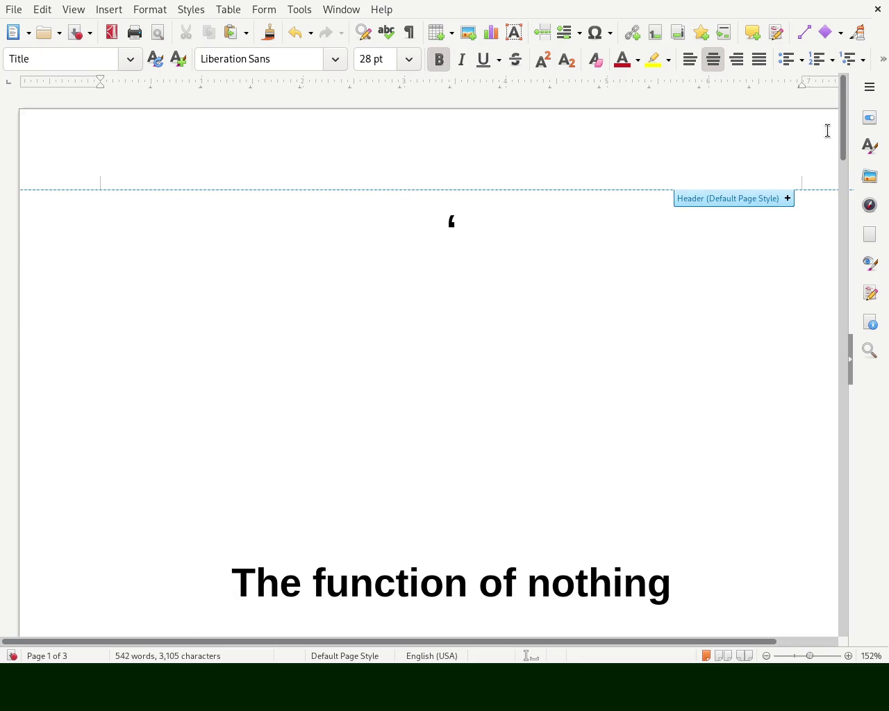
mouse_move(843, 128)
mouse_down()
mouse_move(802, 268)
mouse_move(804, 194)
mouse_move(844, 264)
mouse_move(824, 333)
mouse_move(820, 297)
mouse_up()
click(421, 446)
- Delete the extra empty lines at the end of page 1 so Chapter 1 opens page 2
click(330, 284)
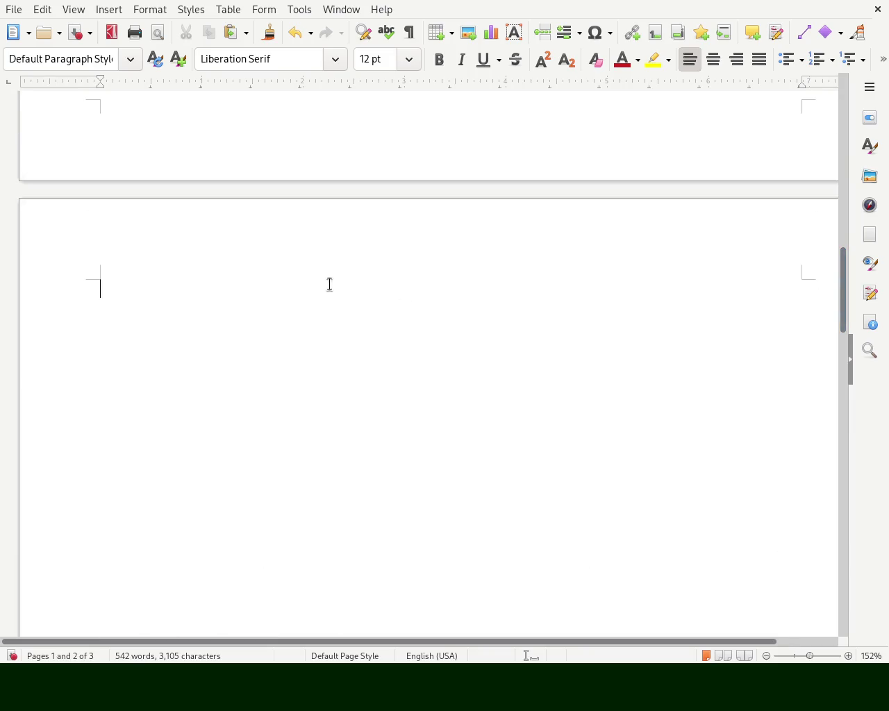
key(Up)
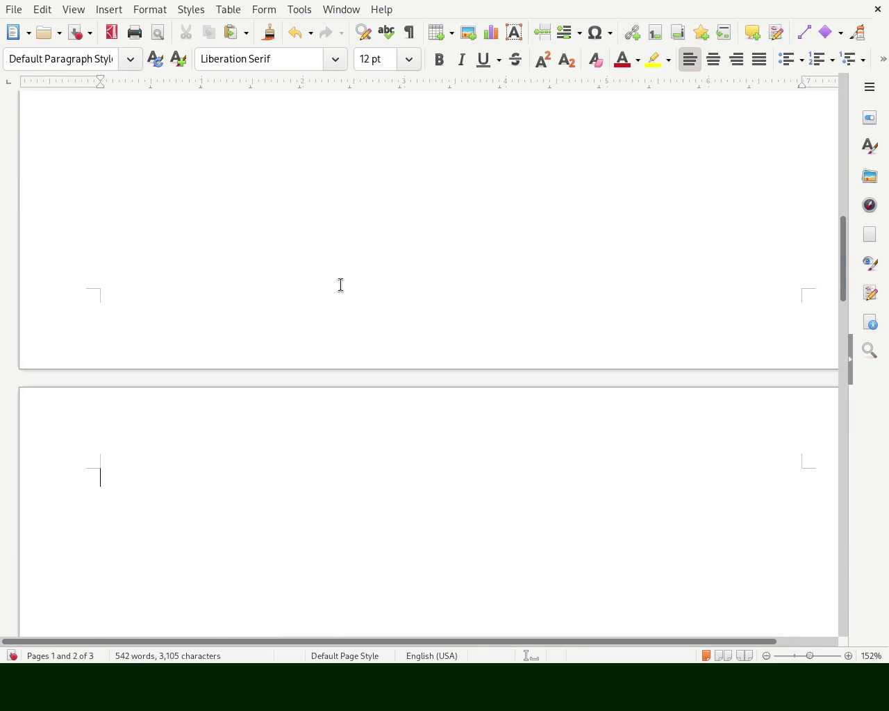
key(Delete)
key(Delete)
key(Delete)
key(Delete)
key(Delete)
key(Delete)
key(Delete)
key(Delete)
key(Delete)
key(Delete)
key(BackSpace)
key(ctrl+z)
mouse_move(843, 298)
mouse_down()
mouse_move(851, 144)
mouse_move(852, 218)
mouse_move(826, 318)
mouse_move(816, 413)
mouse_move(824, 562)
mouse_move(834, 301)
mouse_move(837, 444)
mouse_move(838, 315)
mouse_move(838, 361)
mouse_move(841, 321)
mouse_up()
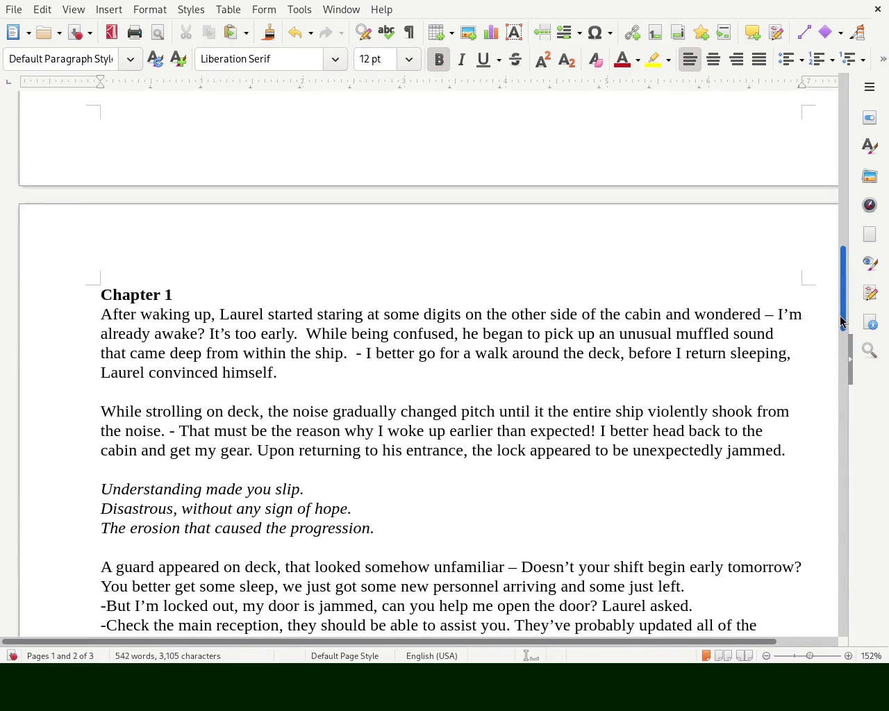
- Insert an empty line above the three italic poem lines
drag(396, 528, 103, 490)
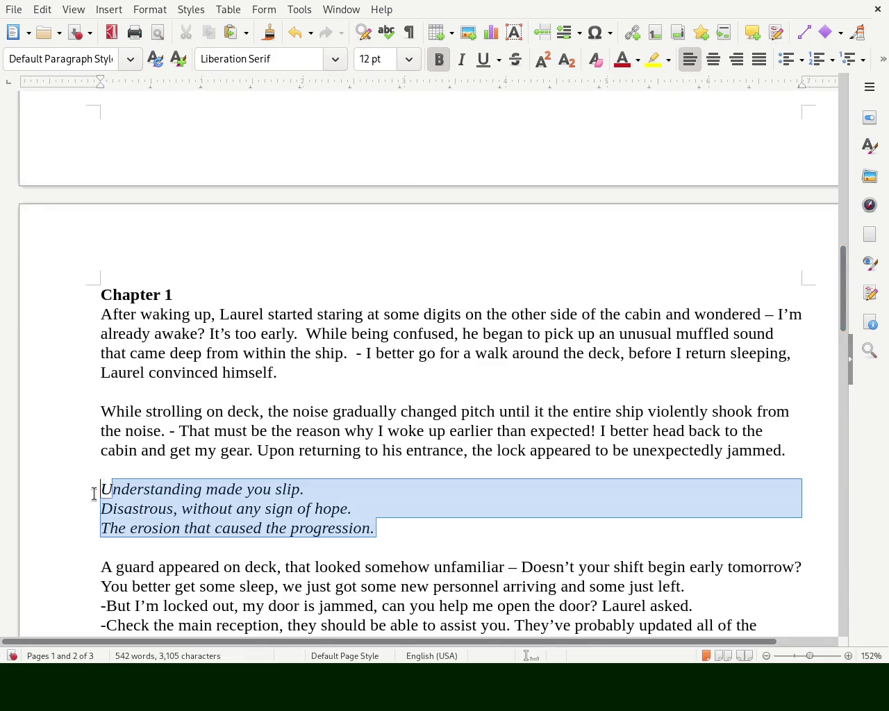
key(Delete)
drag(843, 301, 833, 221)
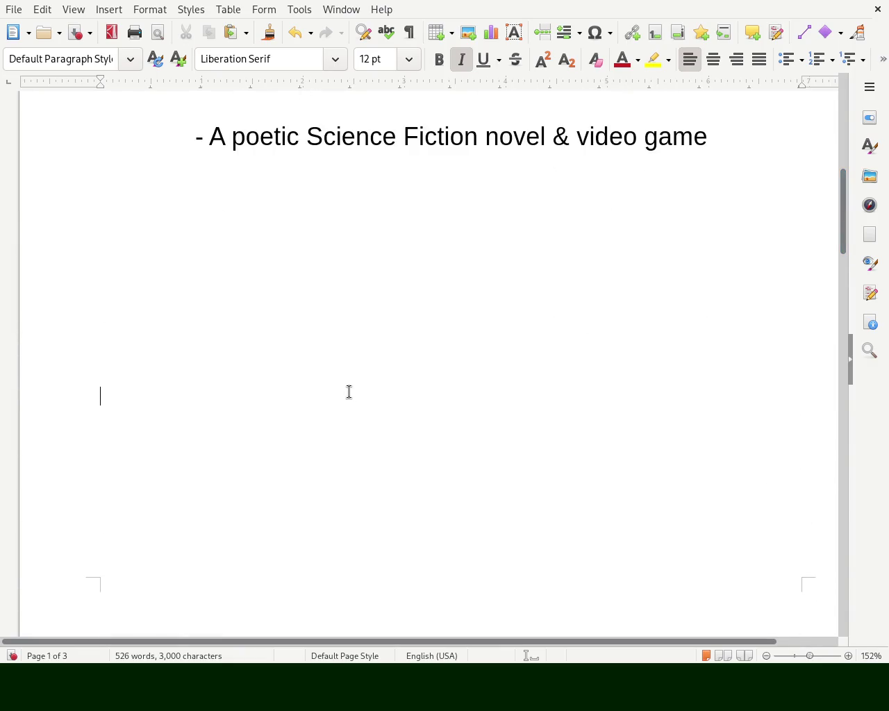
key(ctrl+z)
drag(419, 447, 23, 403)
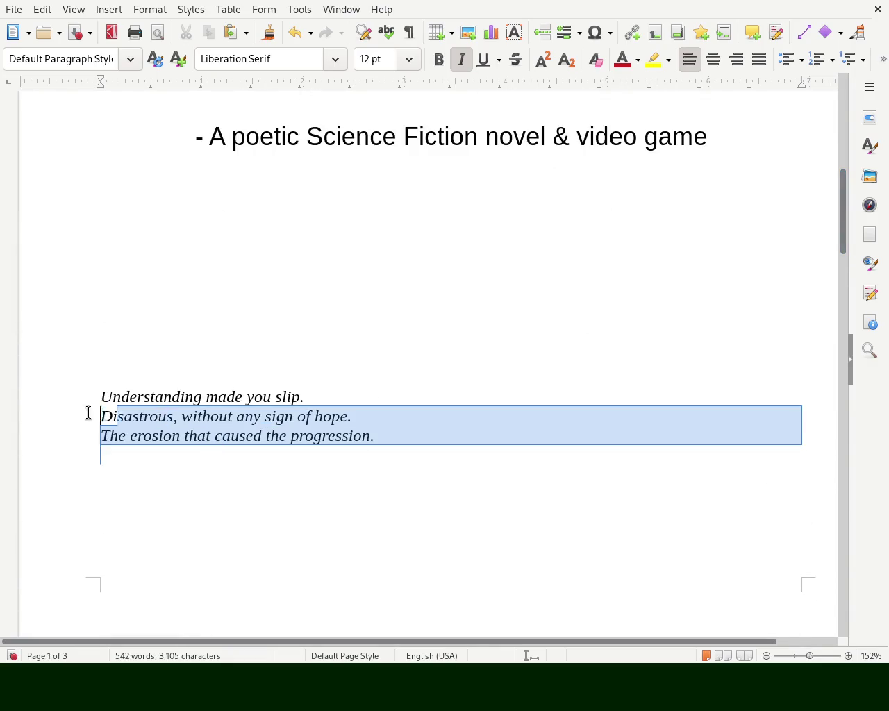
click(167, 362)
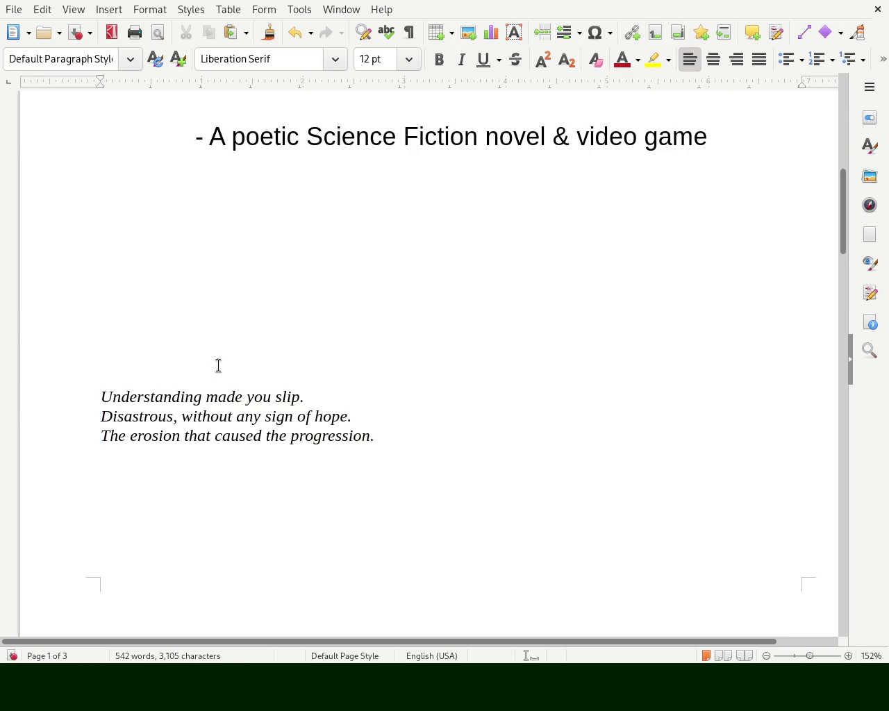
key(Return)
key(Return)
key(Return)
key(Return)
key(Return)
key(Return)
key(Return)
key(Return)
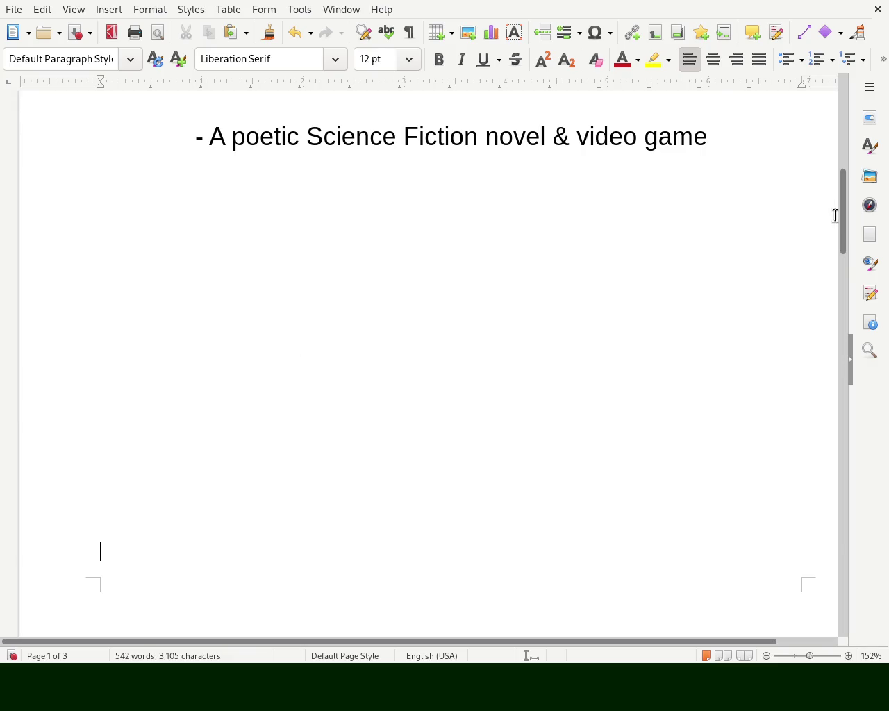
- Type 'Prologue' on the empty line above the poem and select it
drag(840, 227, 839, 313)
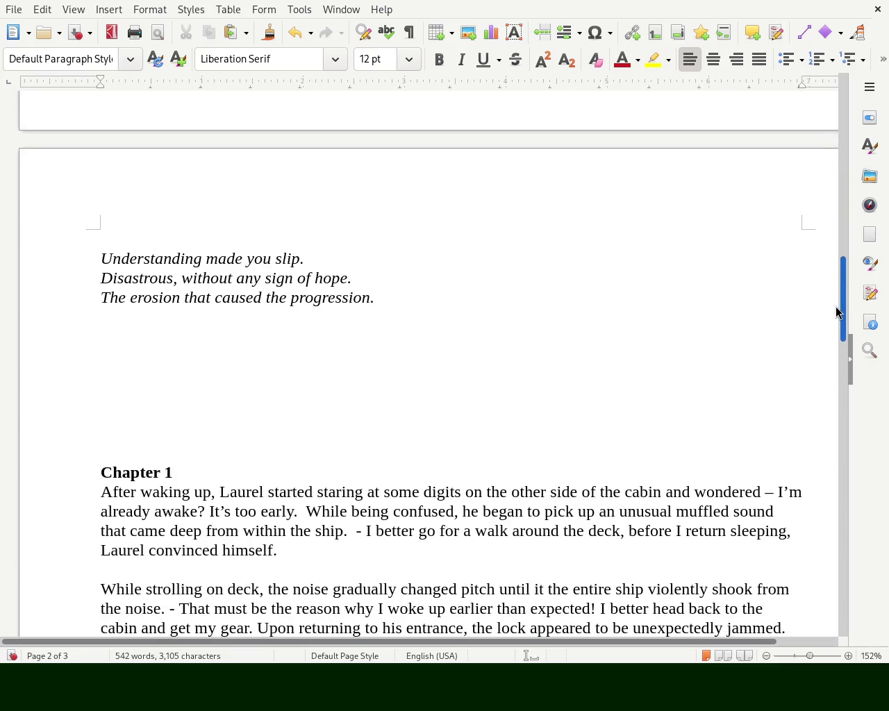
click(141, 238)
text(Prologue)
double_click(143, 239)
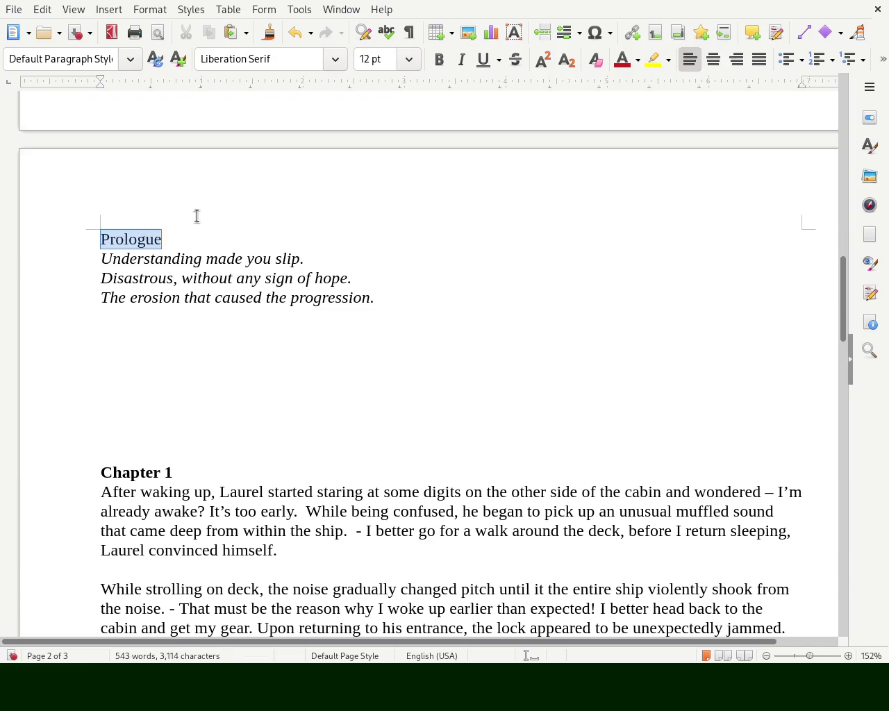
- Bold 'Prologue' and delete the extra empty lines between the poem and Chapter 1
click(439, 60)
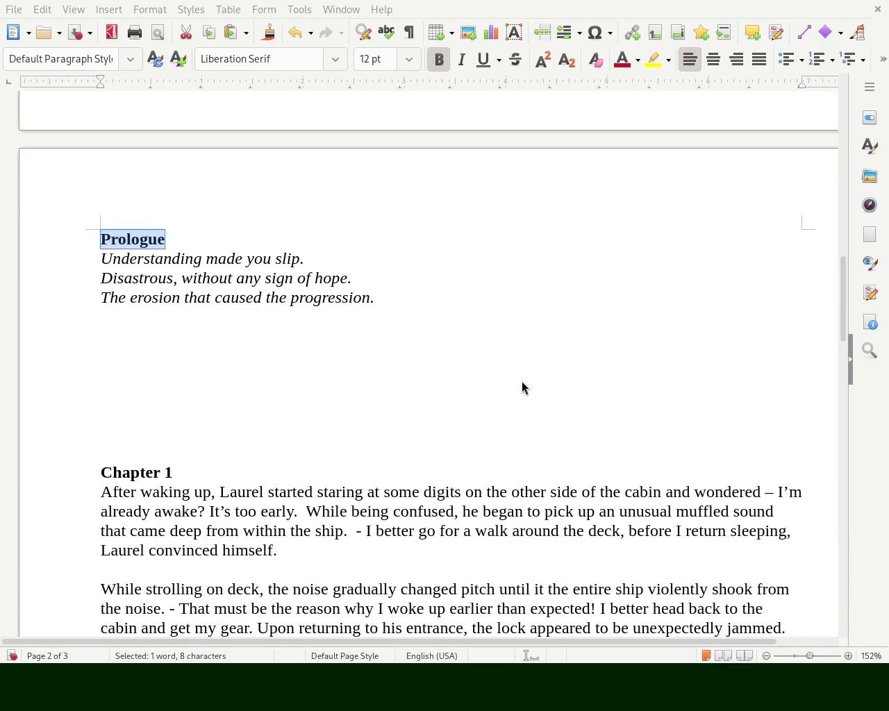
click(395, 298)
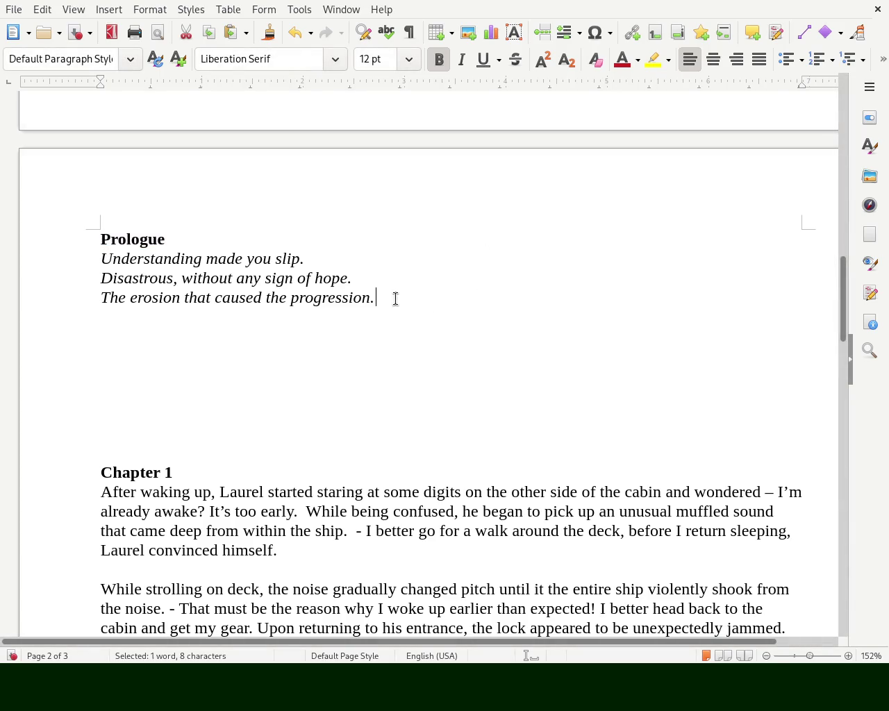
click(231, 420)
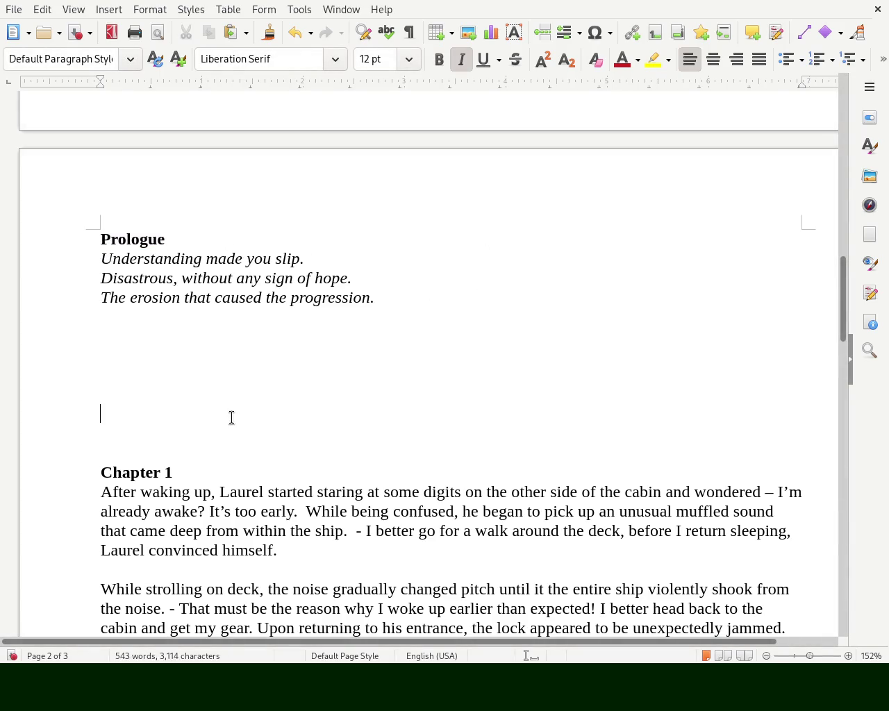
click(189, 341)
key(Delete)
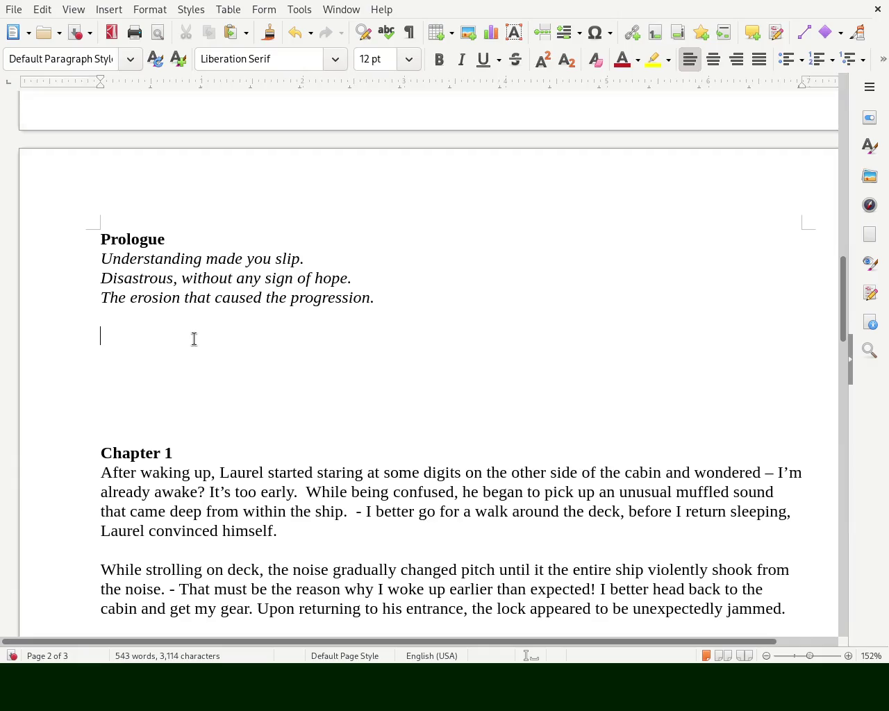
key(Delete)
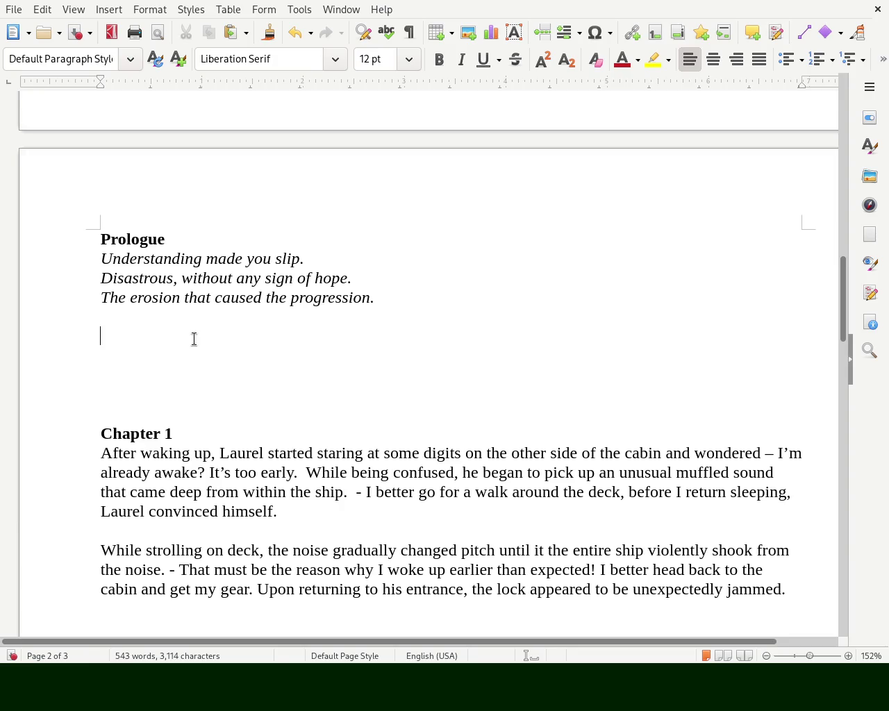
key(Delete)
key(Delete)
key(Delete)
key(Delete)
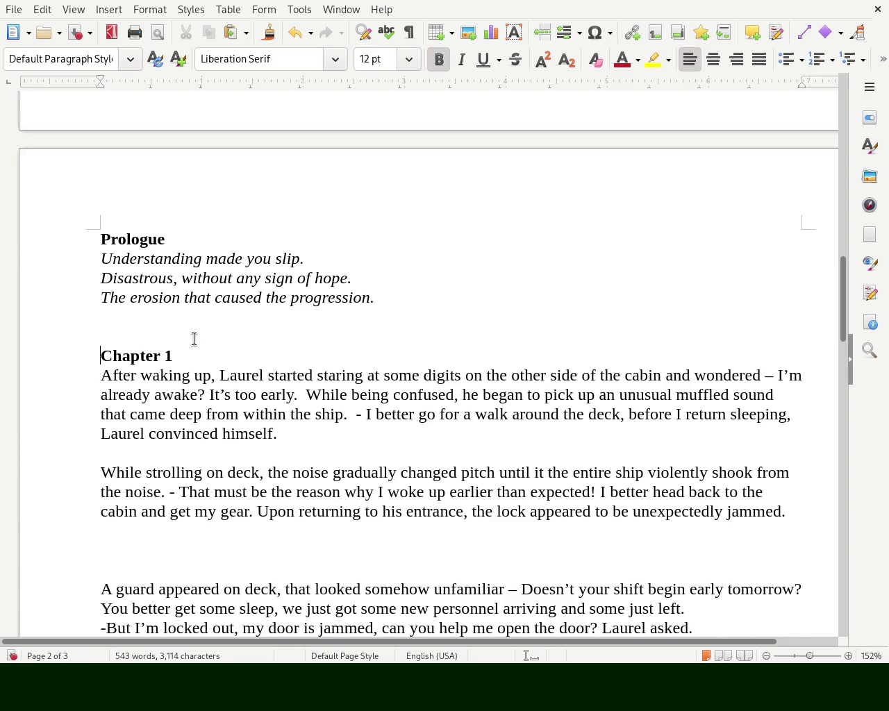
key(Up)
key(Down)
key(Down)
key(Down)
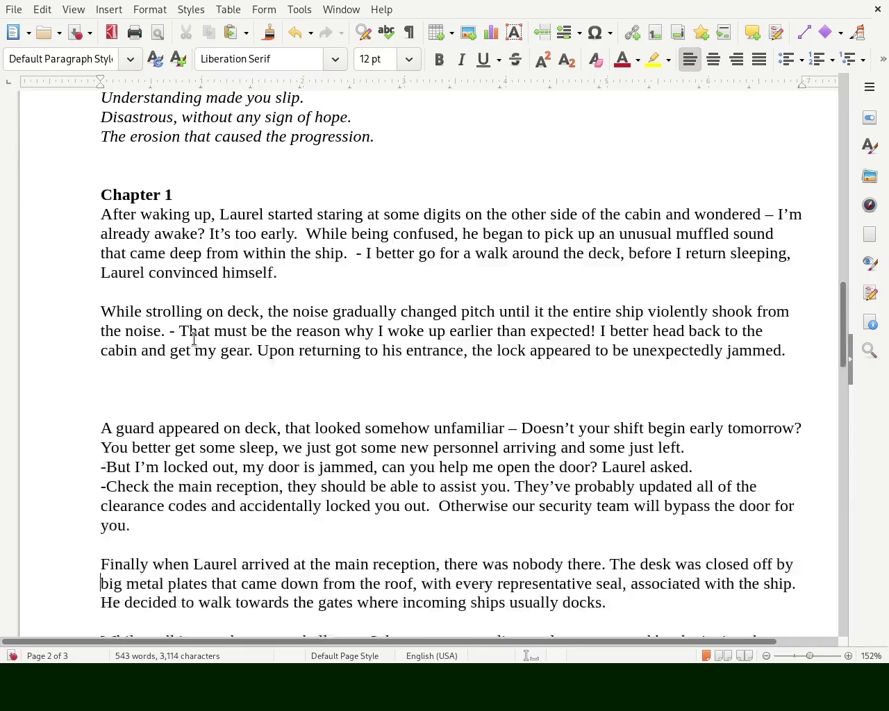
- Type the heading 'Chapter 2' above the 'Finally when Laurel arrived' paragraph
key(Down)
key(Down)
key(Down)
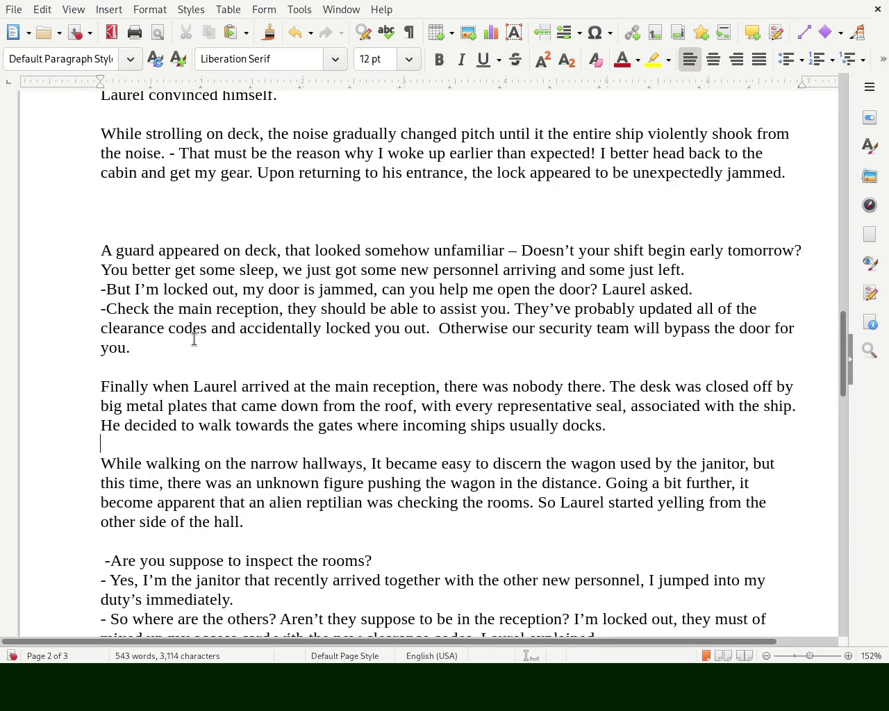
key(Return)
key(Return)
text(Chaop)
key(BackSpace)
key(BackSpace)
text(pter 2)
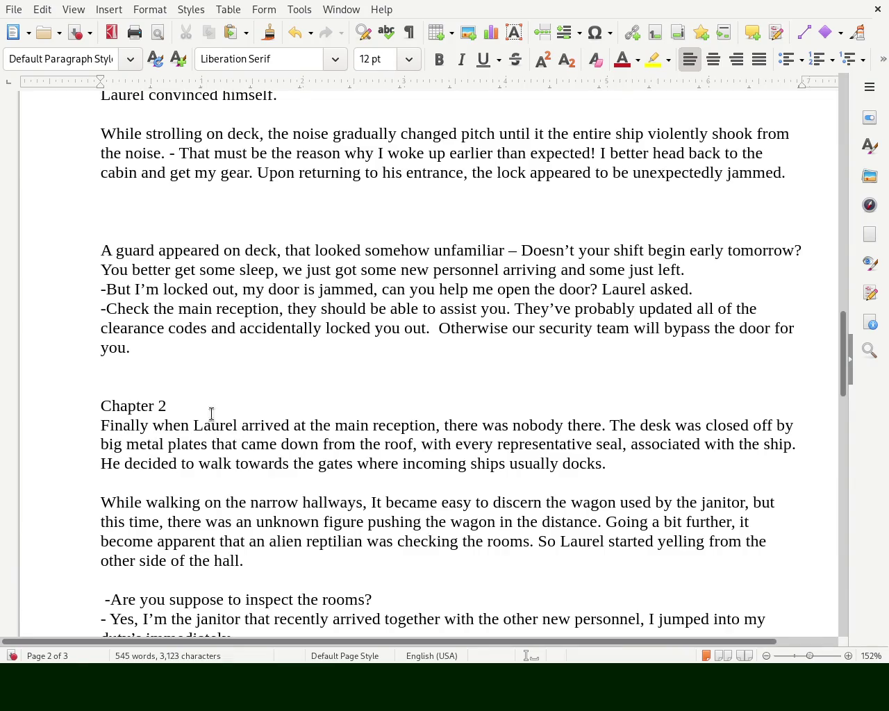
- Replace 'Finally when Laurel arrived' with 'Arriving' at the start of Chapter 2
double_click(116, 425)
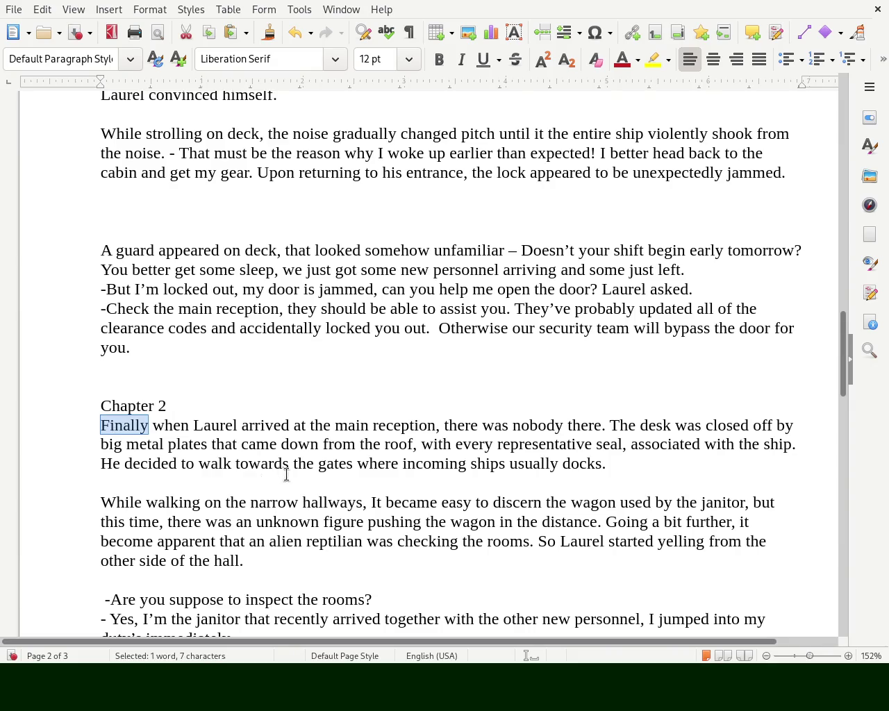
key(Delete)
key(Delete)
key(Delete)
text(W)
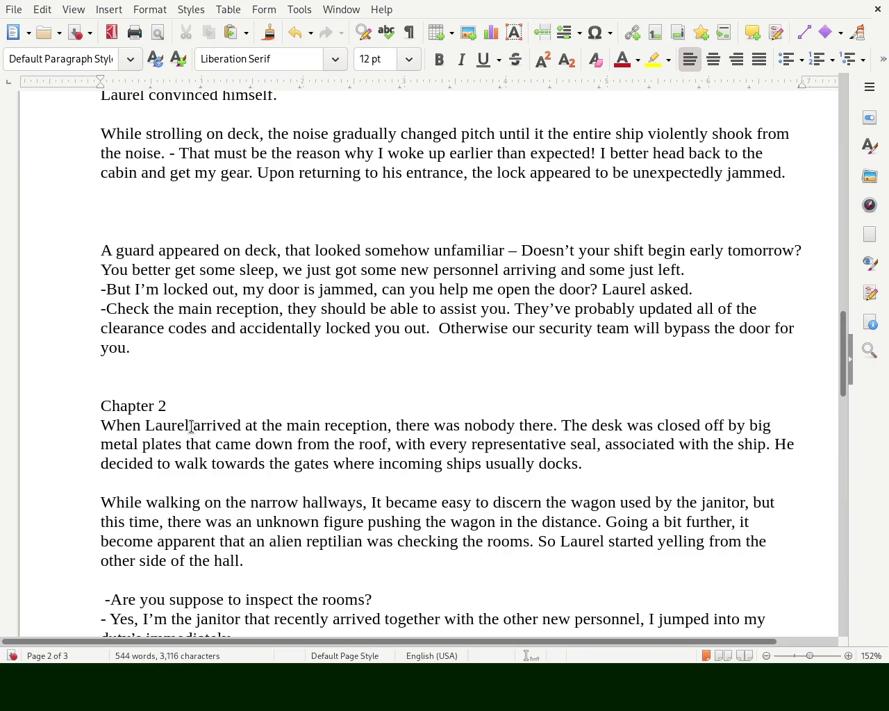
drag(201, 425, 100, 422)
click(154, 425)
drag(201, 425, 94, 414)
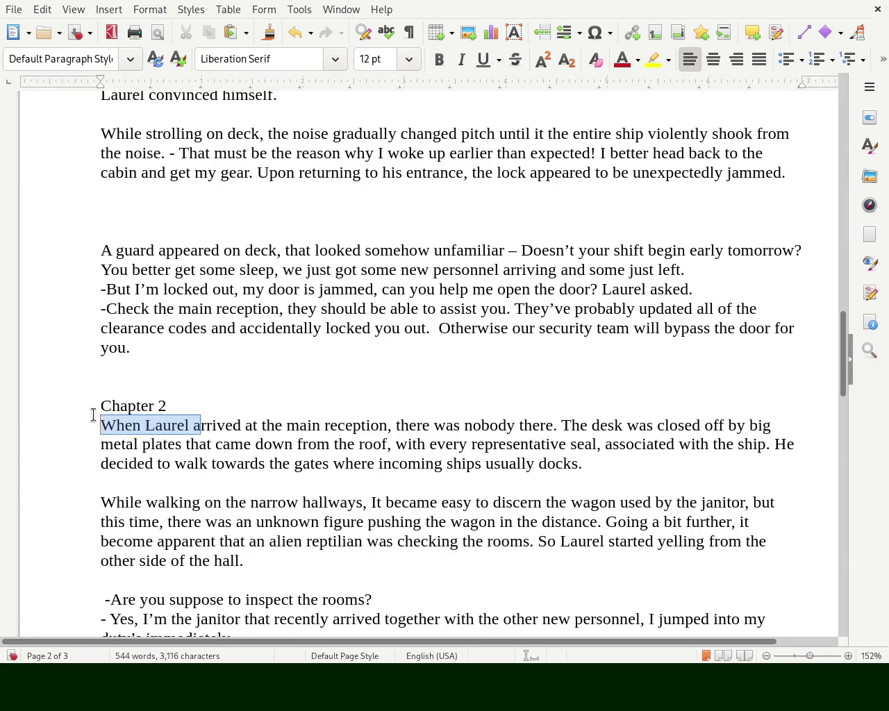
text(Arr)
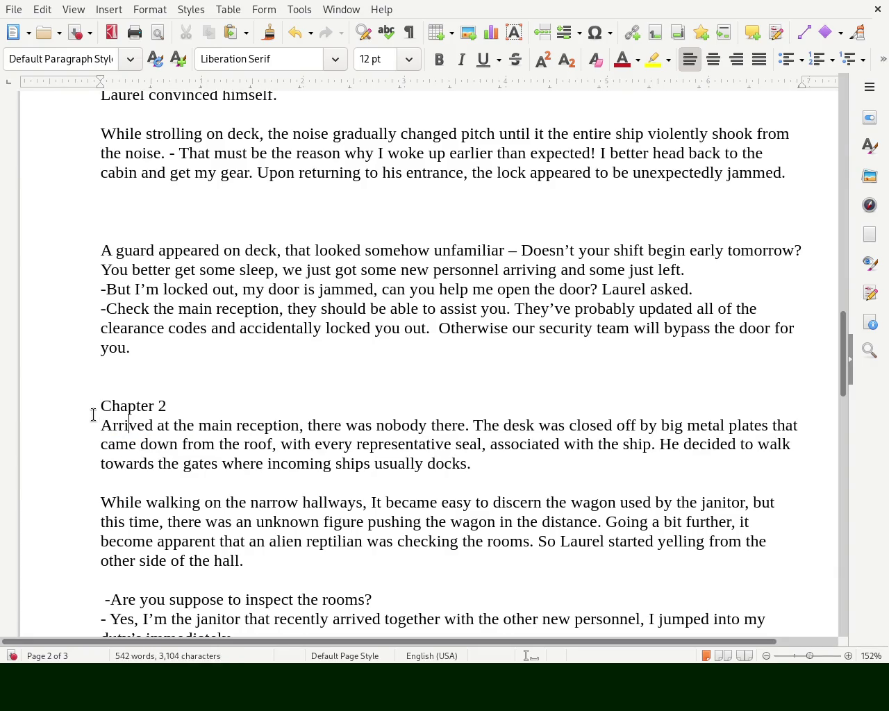
text(i)
key(BackSpace)
key(BackSpace)
key(BackSpace)
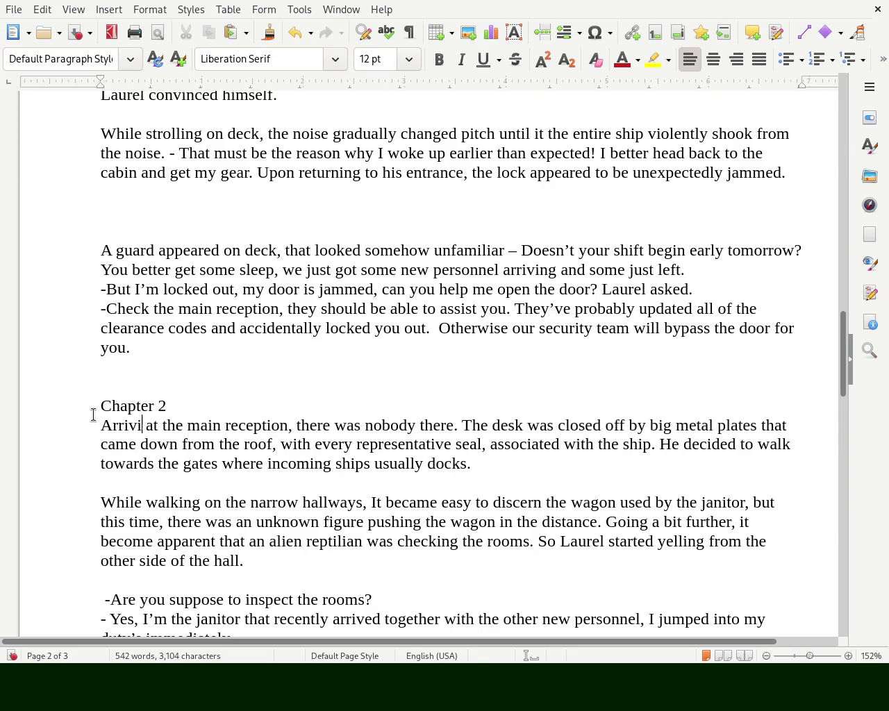
text(ing)
- Insert 'of course' before 'nobody' and end the sentence with ', oddly'
key(Right)
key(Right)
key(Right)
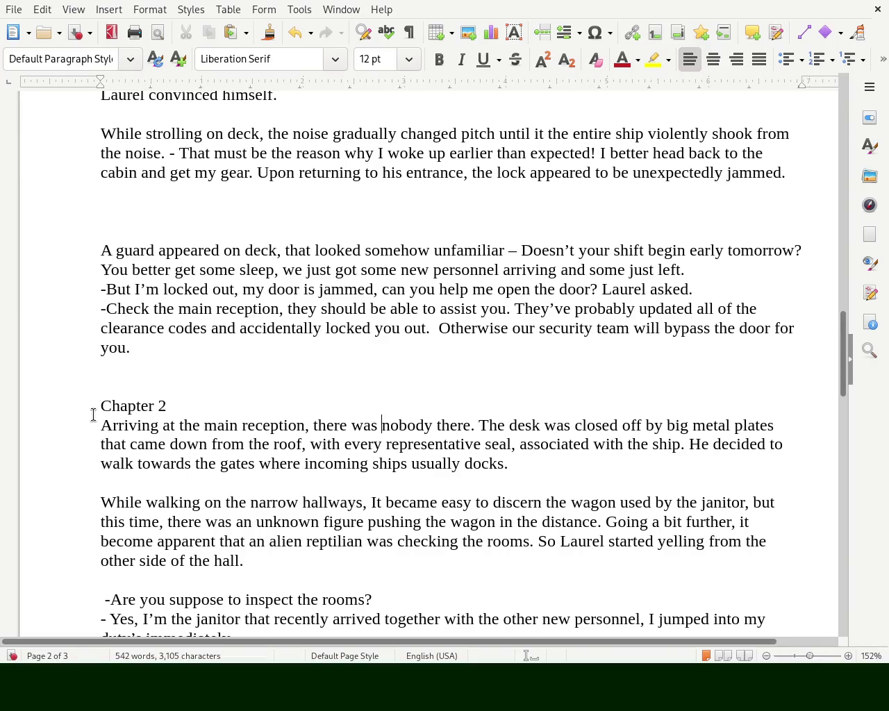
text(oddly)
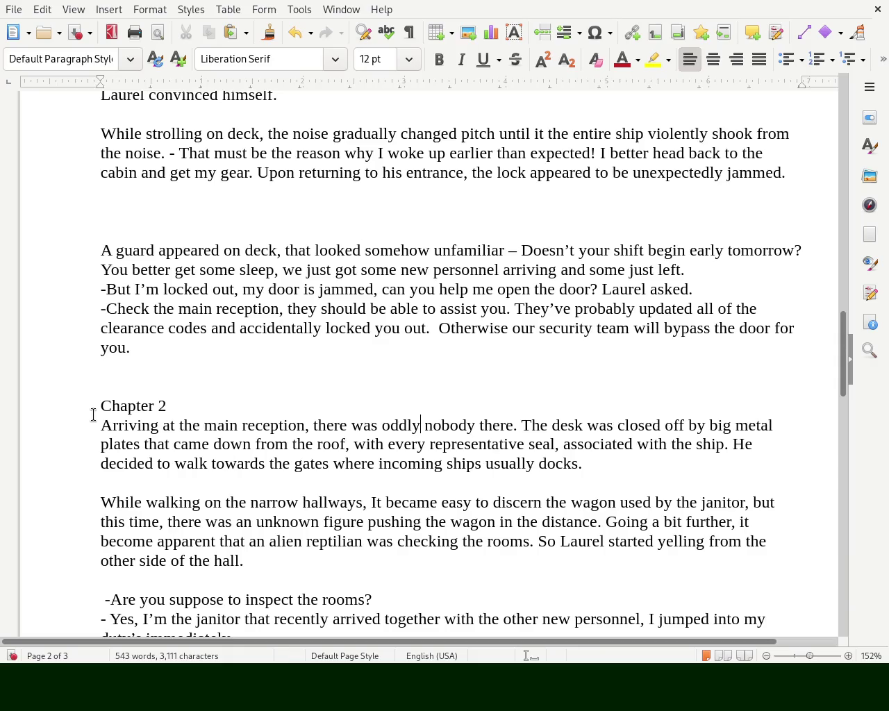
text( of course)
key(Delete)
key(Delete)
key(Delete)
key(Delete)
key(Delete)
key(Delete)
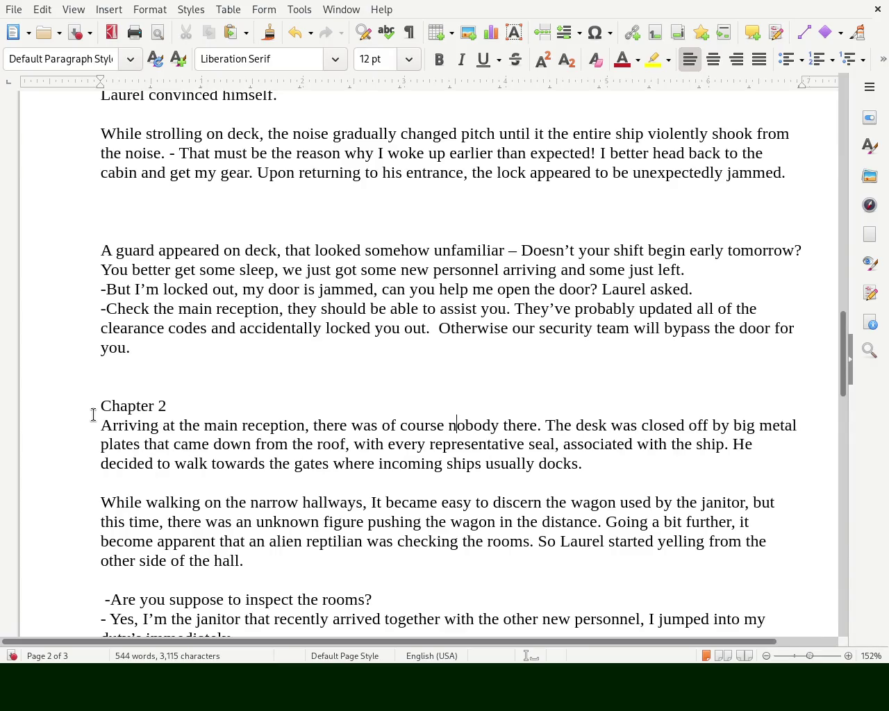
text(, )
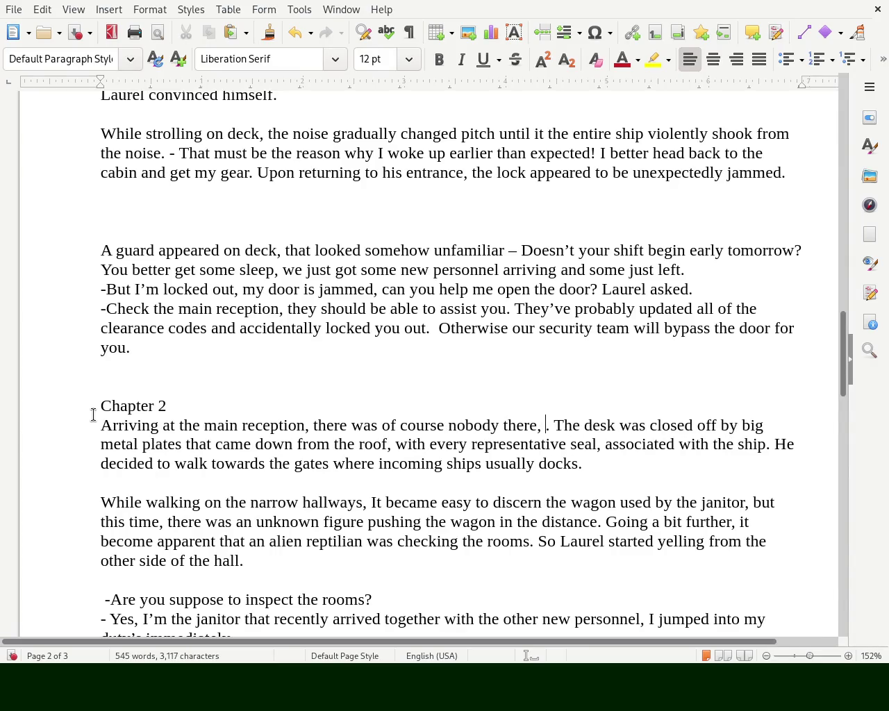
text(in an odd way)
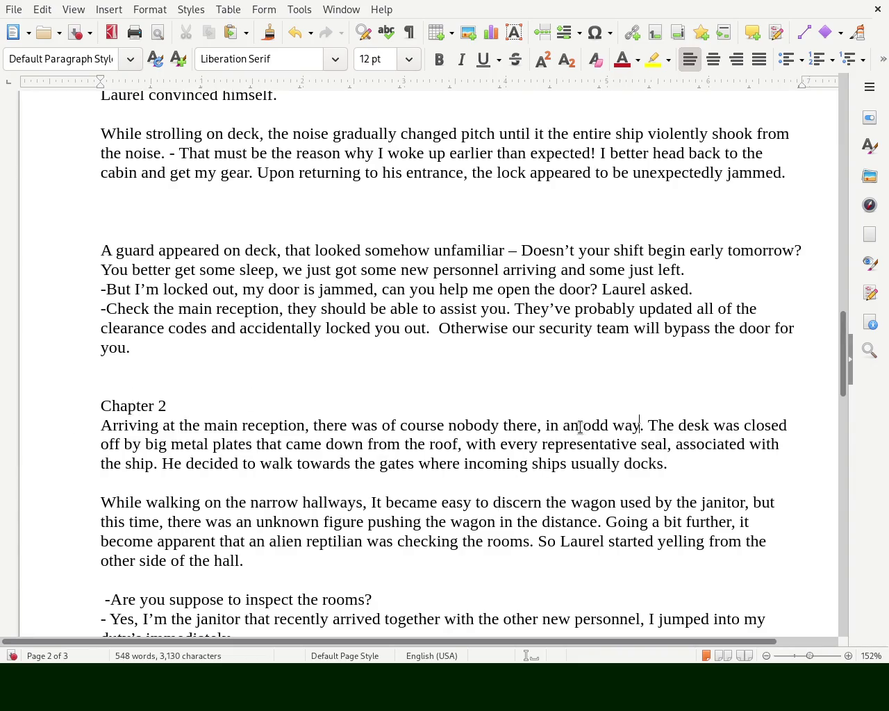
drag(582, 425, 544, 427)
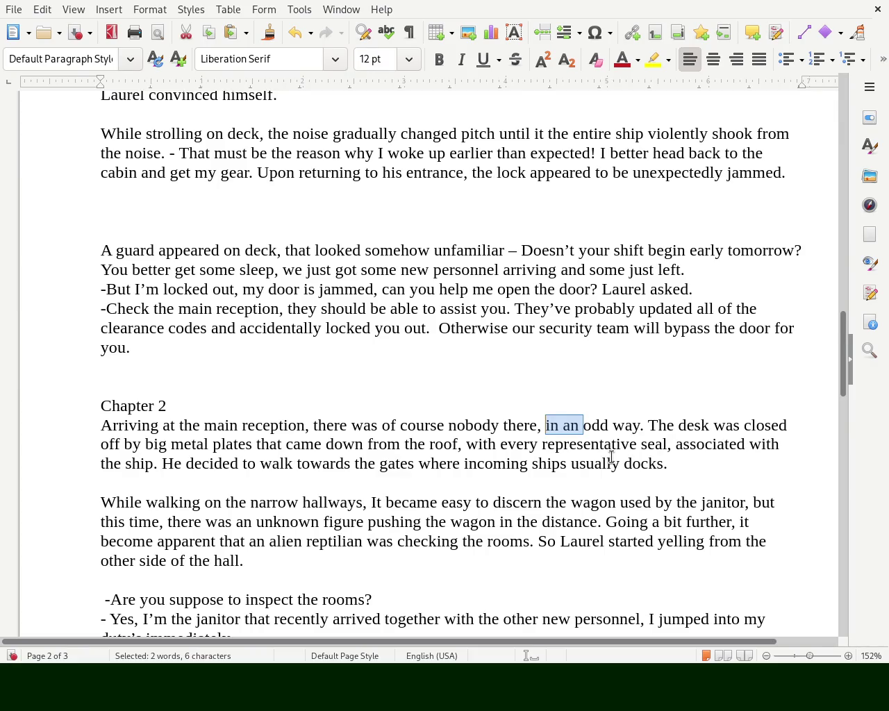
key(Delete)
key(Right)
key(Right)
key(Right)
key(Delete)
key(Delete)
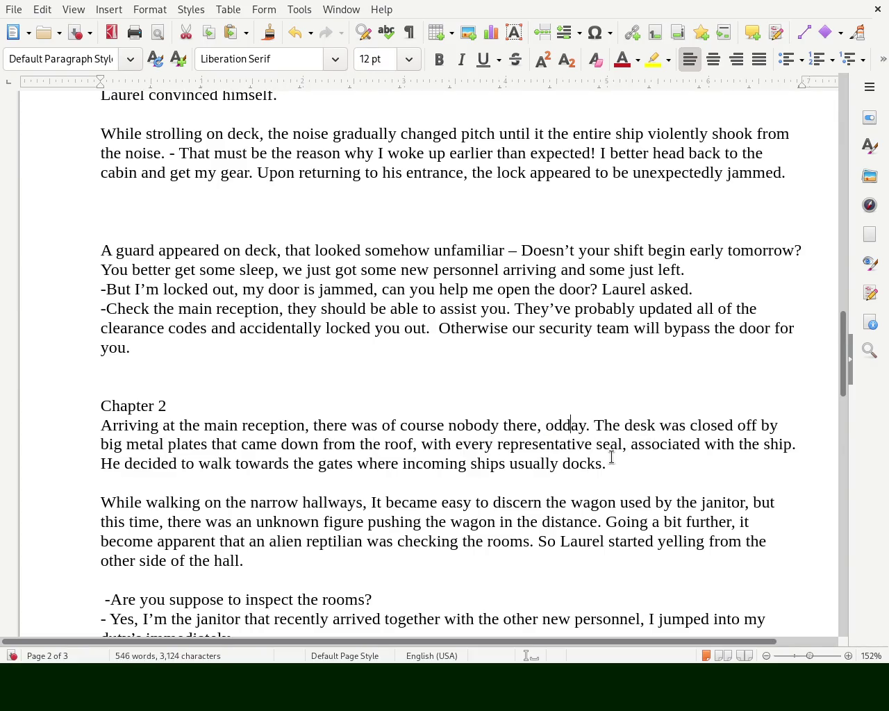
key(Delete)
key(Delete)
text(ly)
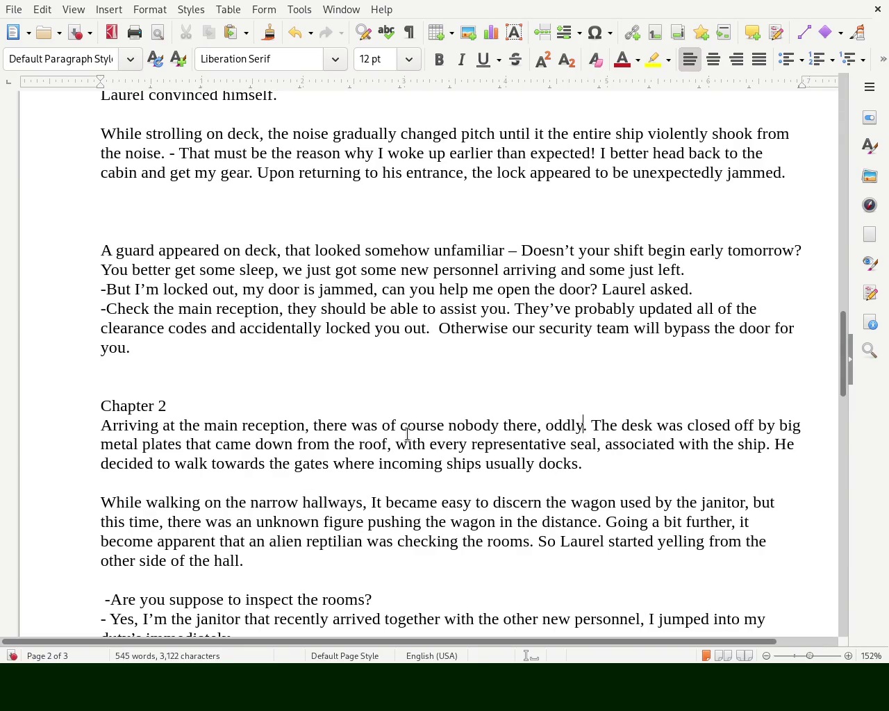
click(565, 426)
scroll(848, 347, down, 1)
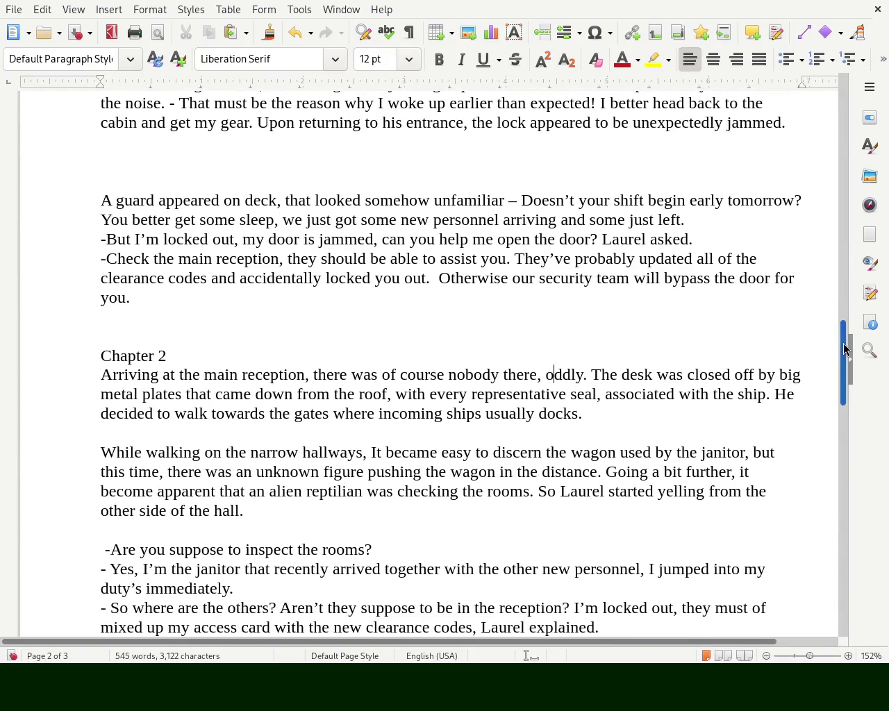
- Make the Chapter 2 heading bold
triple_click(158, 357)
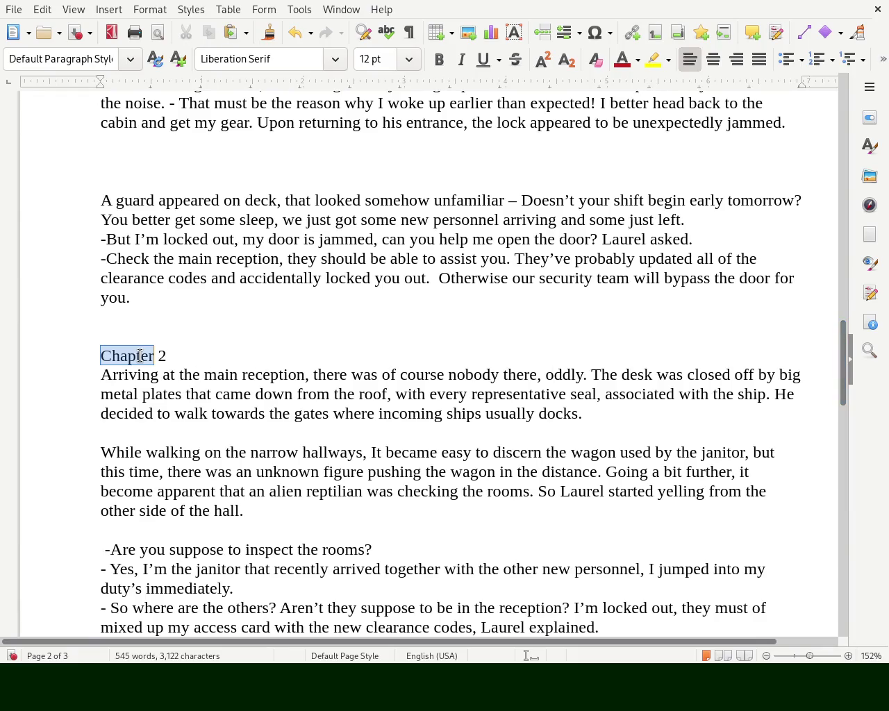
click(438, 59)
click(671, 298)
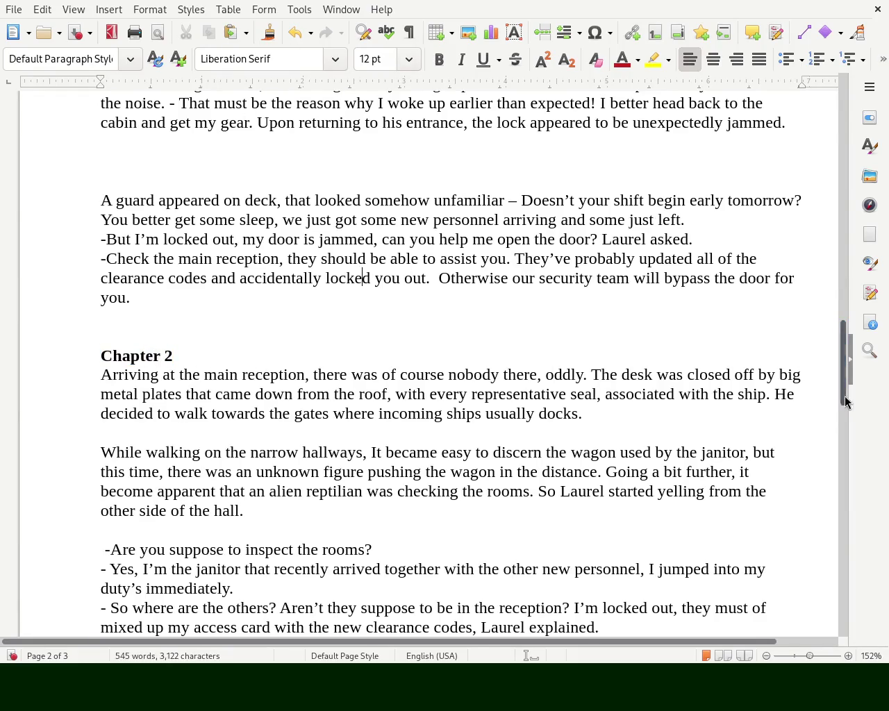
- Delete the empty lines above the 'A guard appeared on deck' paragraph
drag(843, 397, 850, 334)
scroll(851, 333, down, 5)
click(362, 434)
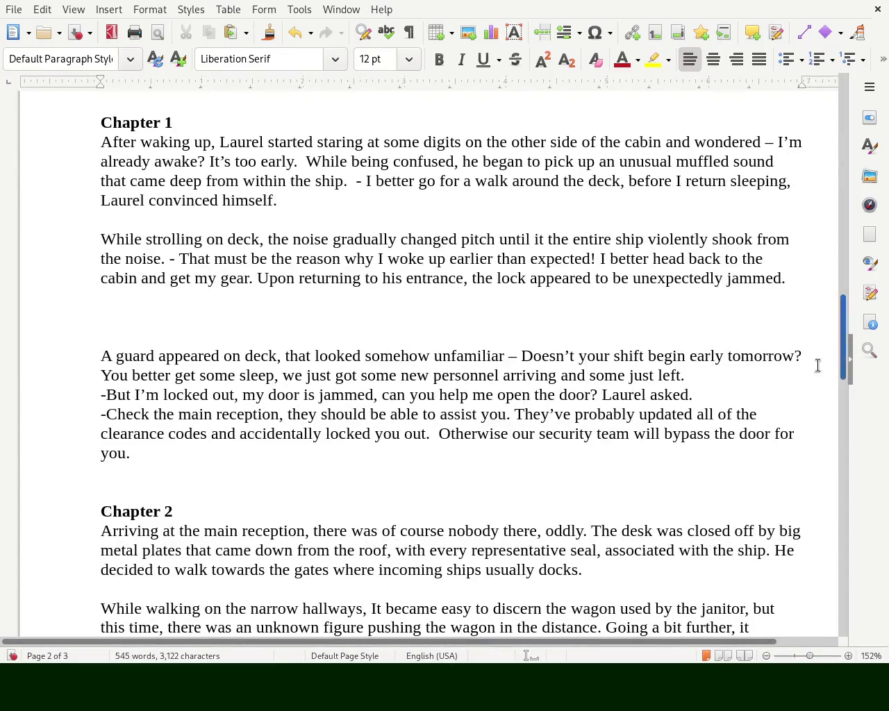
click(259, 331)
key(Delete)
key(Up)
key(Delete)
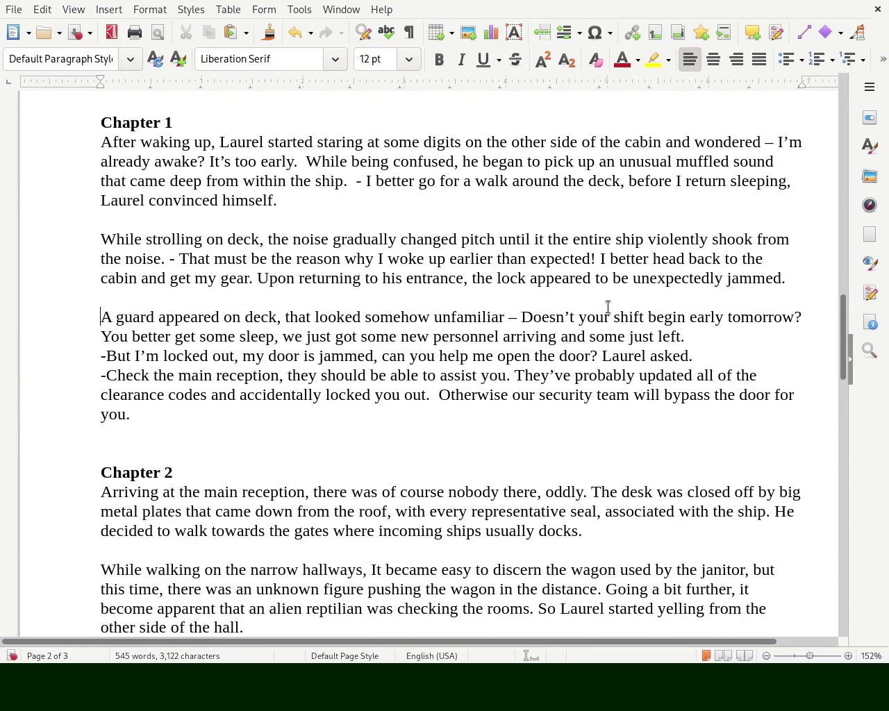
mouse_move(846, 353)
mouse_down()
mouse_move(848, 280)
mouse_move(848, 304)
mouse_up()
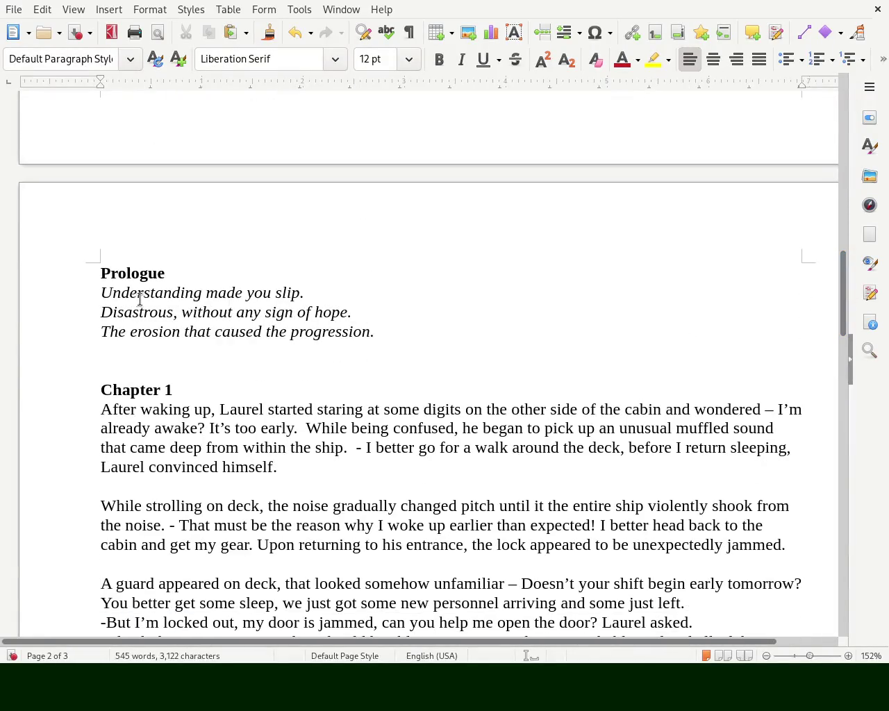
- Select and deselect the second and third lines of the Prologue poem
drag(171, 293, 292, 294)
drag(113, 312, 354, 312)
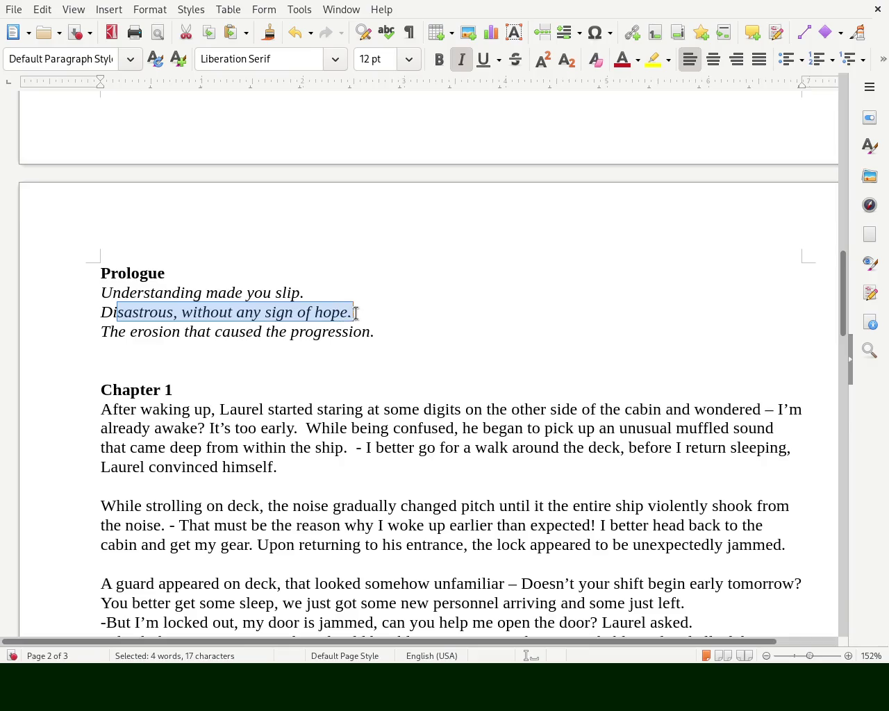
click(412, 316)
drag(118, 332, 382, 339)
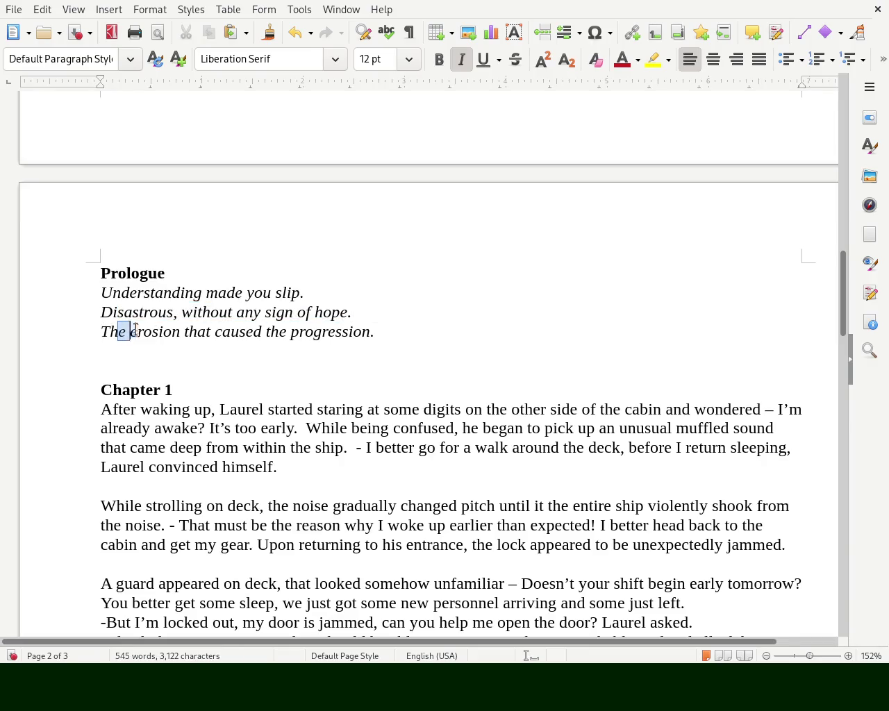
click(434, 333)
- Delete the stray quote mark before the title and tidy the empty lines on page 1
drag(847, 307, 848, 139)
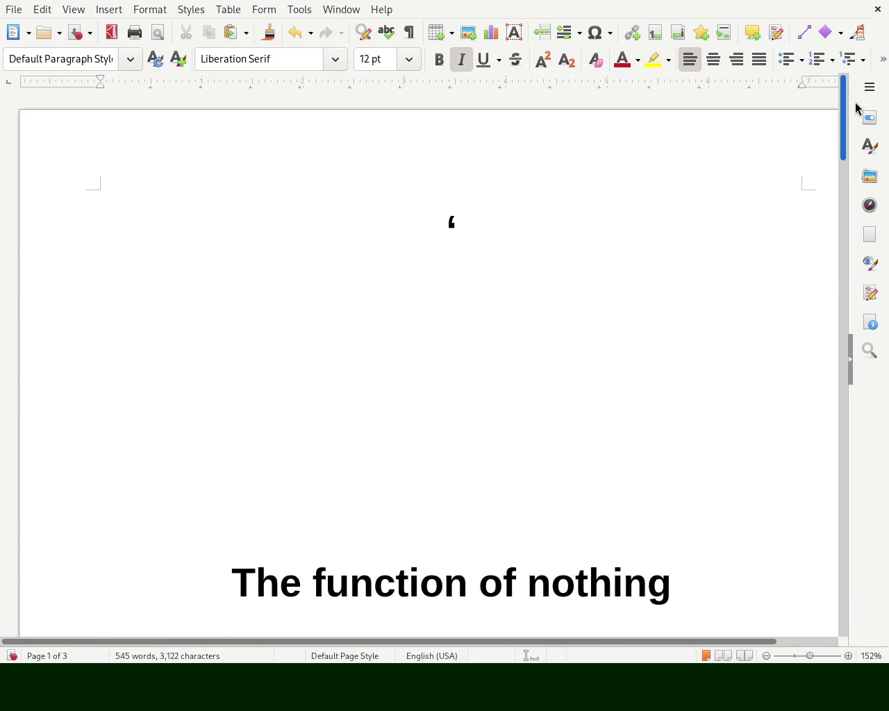
click(526, 201)
key(BackSpace)
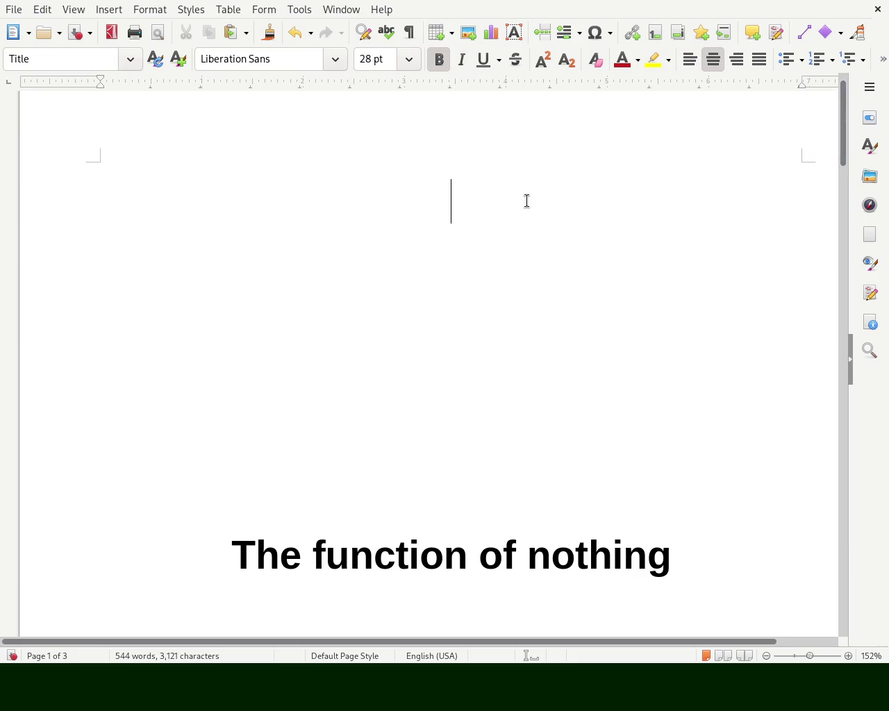
key(Return)
key(Delete)
key(Delete)
key(Delete)
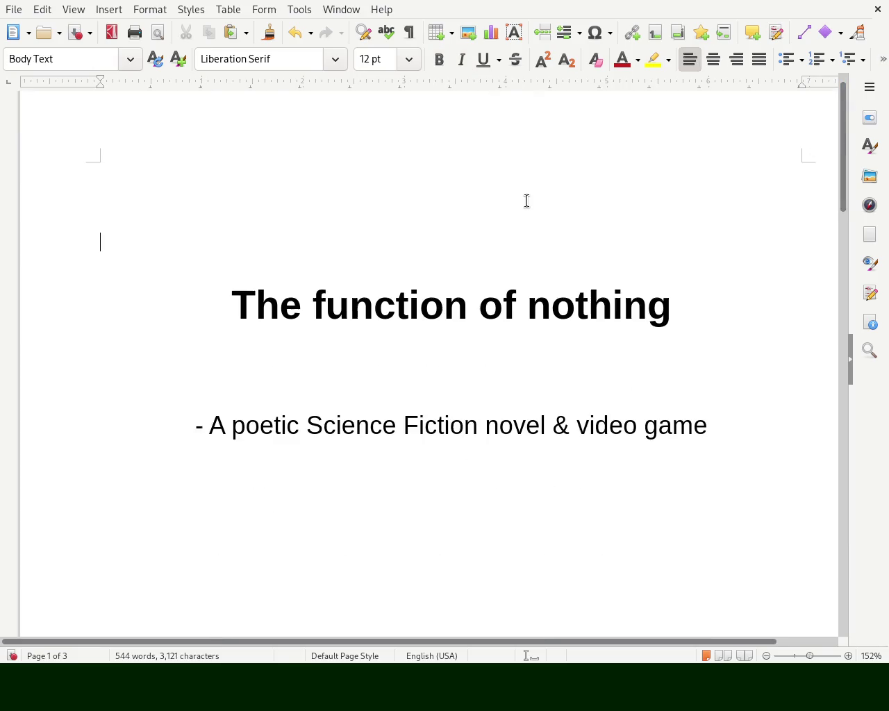
- Add an empty line above Prologue to move it onto the page after the title
mouse_move(842, 195)
mouse_down()
mouse_move(844, 156)
mouse_move(834, 284)
mouse_move(841, 327)
mouse_up()
click(289, 282)
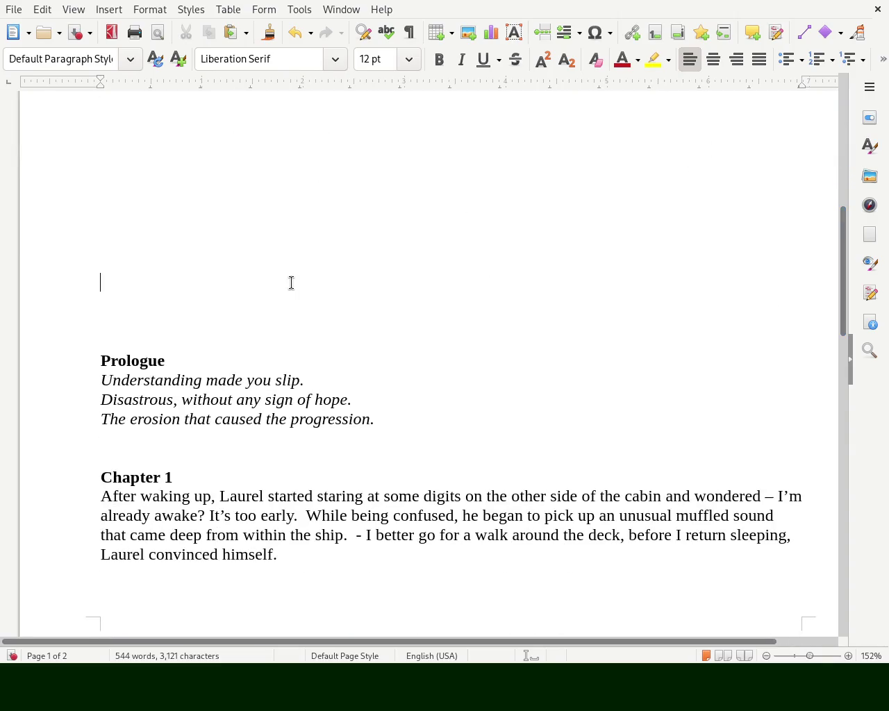
key(Return)
key(Return)
key(Return)
key(Return)
key(Return)
key(Return)
key(Return)
key(Return)
key(Return)
key(Return)
mouse_move(845, 224)
mouse_down()
mouse_move(846, 152)
mouse_move(843, 433)
mouse_move(846, 392)
mouse_move(840, 418)
mouse_up()
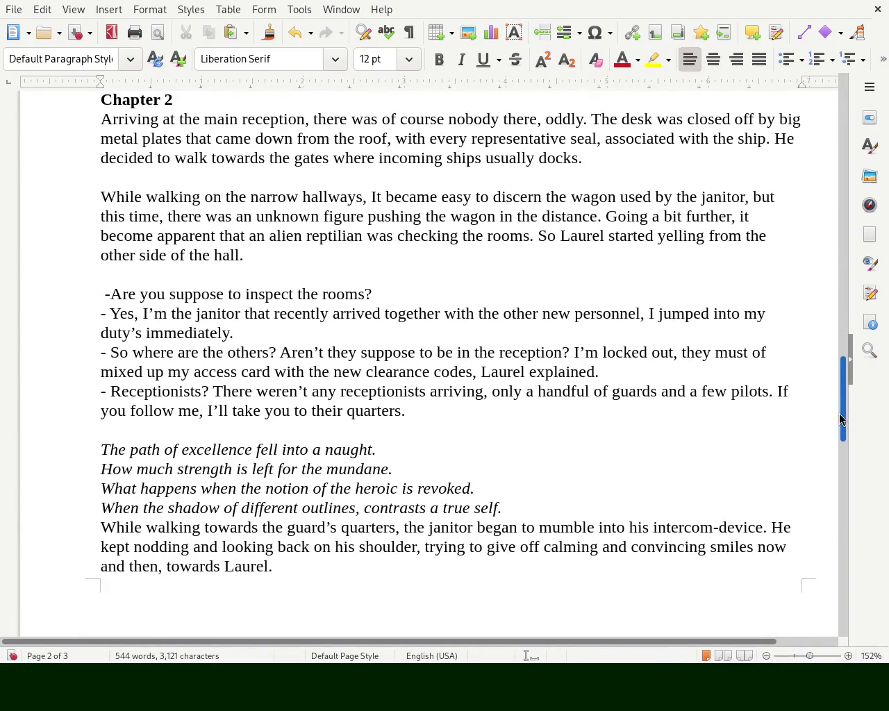
- Cut Chapter 2's four italic poem lines and paste them below the 'At this point' paragraph
mouse_move(841, 419)
mouse_down()
mouse_move(841, 292)
mouse_move(843, 313)
mouse_up()
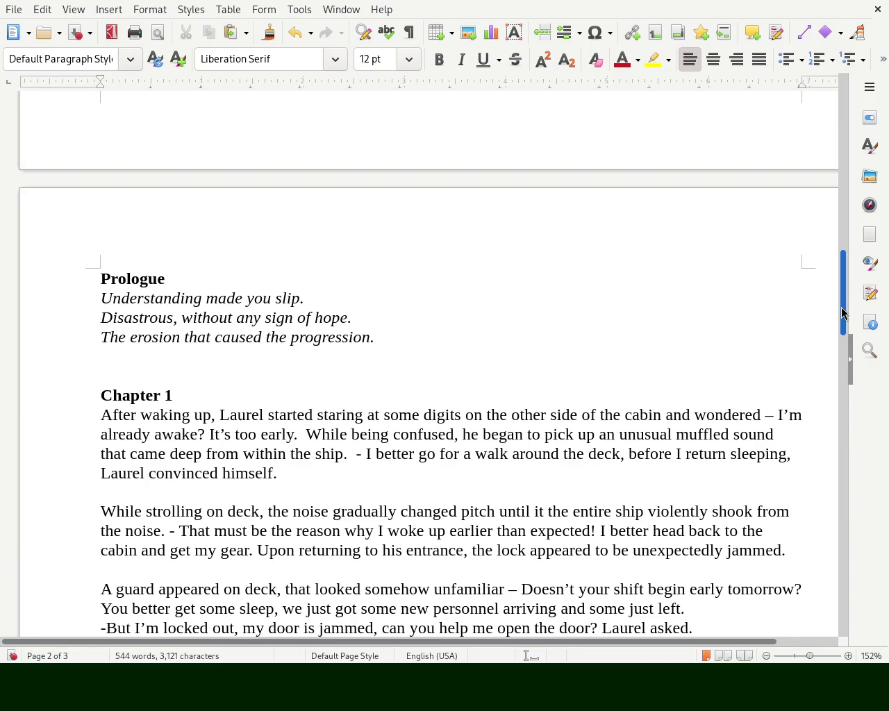
mouse_move(841, 313)
mouse_down()
mouse_move(845, 507)
mouse_move(849, 402)
mouse_move(846, 467)
mouse_up()
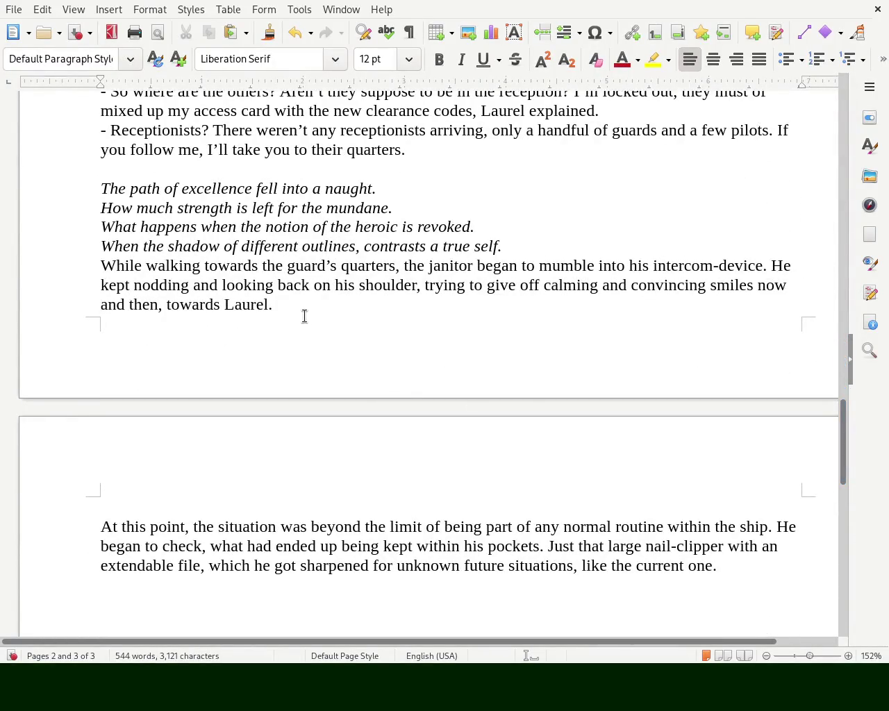
mouse_move(502, 245)
mouse_down()
mouse_move(38, 169)
mouse_move(33, 184)
mouse_up()
key(ctrl+c)
key(Delete)
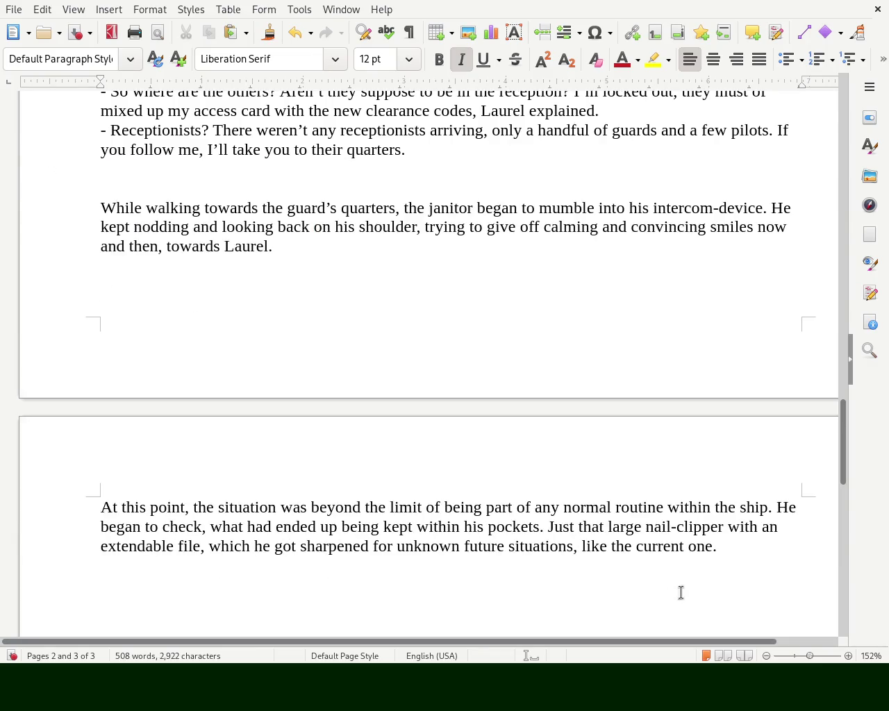
key(Return)
key(ctrl+v)
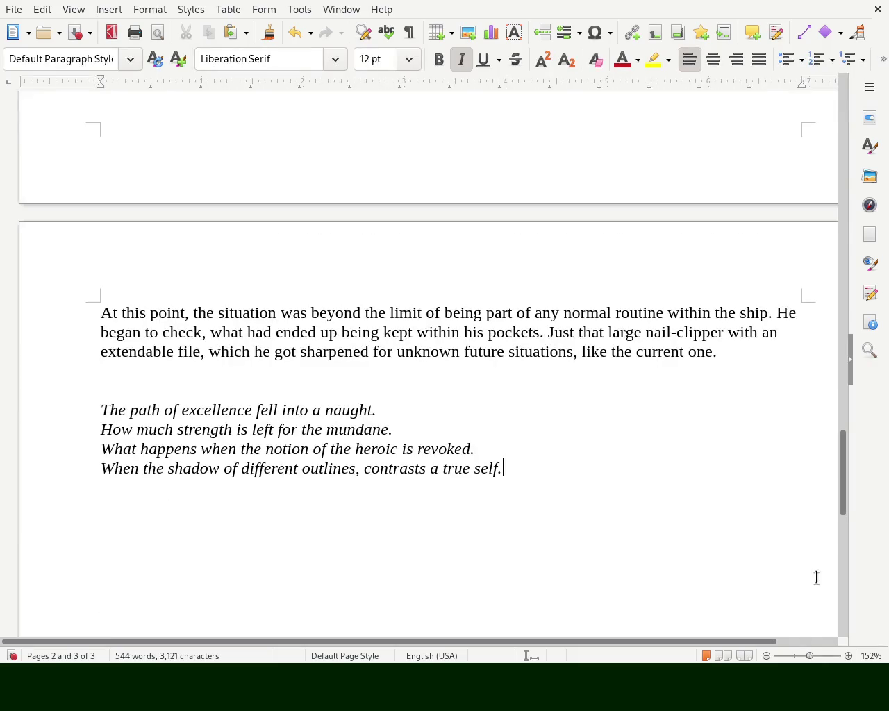
key(ctrl+z)
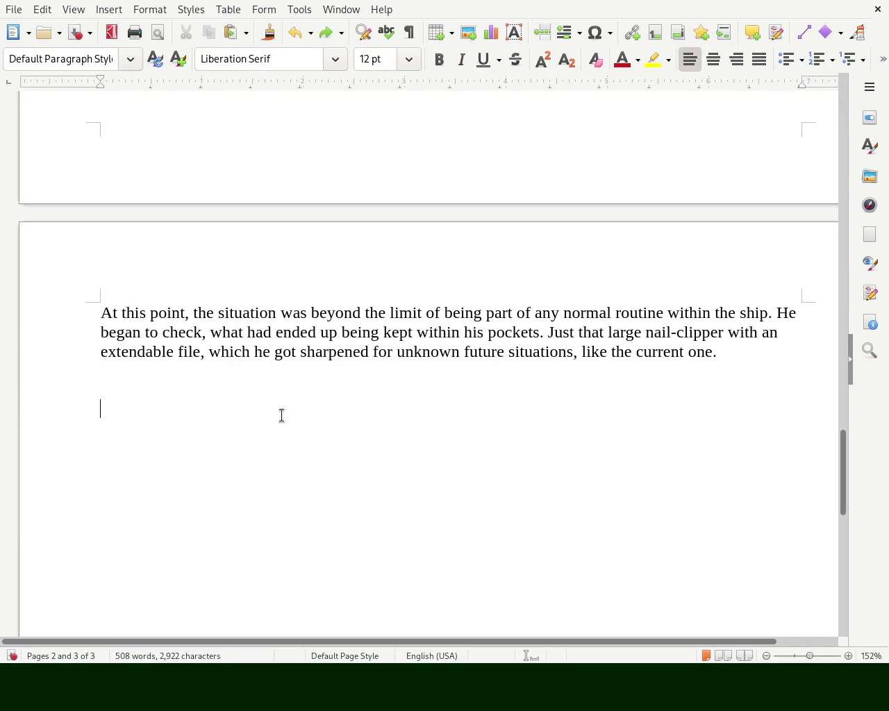
key(ctrl+y)
mouse_move(846, 475)
mouse_down()
mouse_move(840, 197)
mouse_move(827, 273)
mouse_move(845, 171)
mouse_up()
- Remove the empty lines under the subtitle, then adjust blank lines so Chapter 1 starts page 2
click(350, 212)
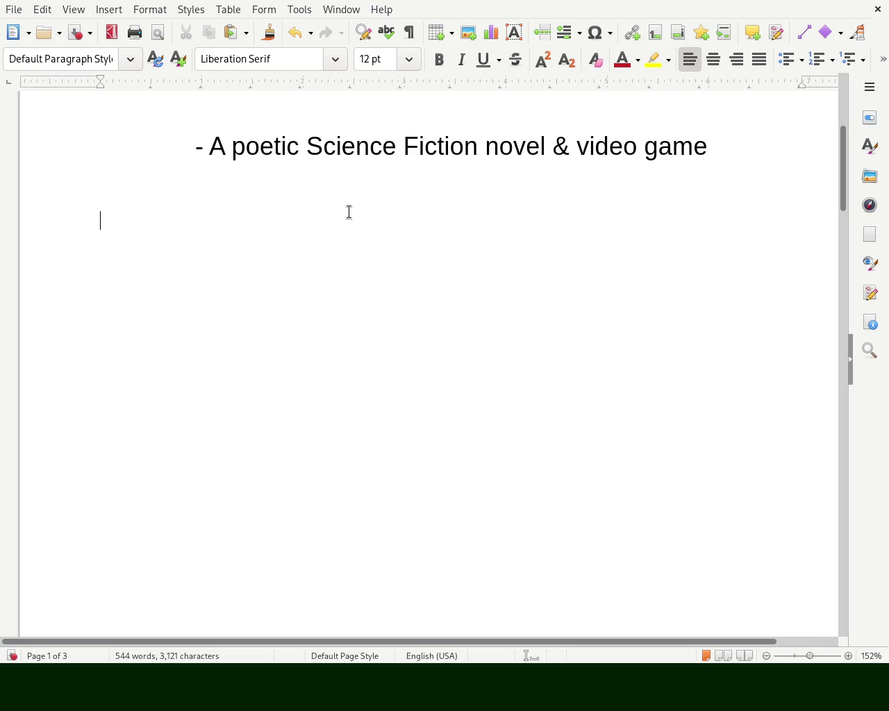
key(Delete)
key(Delete)
key(Delete)
key(Delete)
key(Delete)
key(Delete)
key(Delete)
key(Delete)
key(Delete)
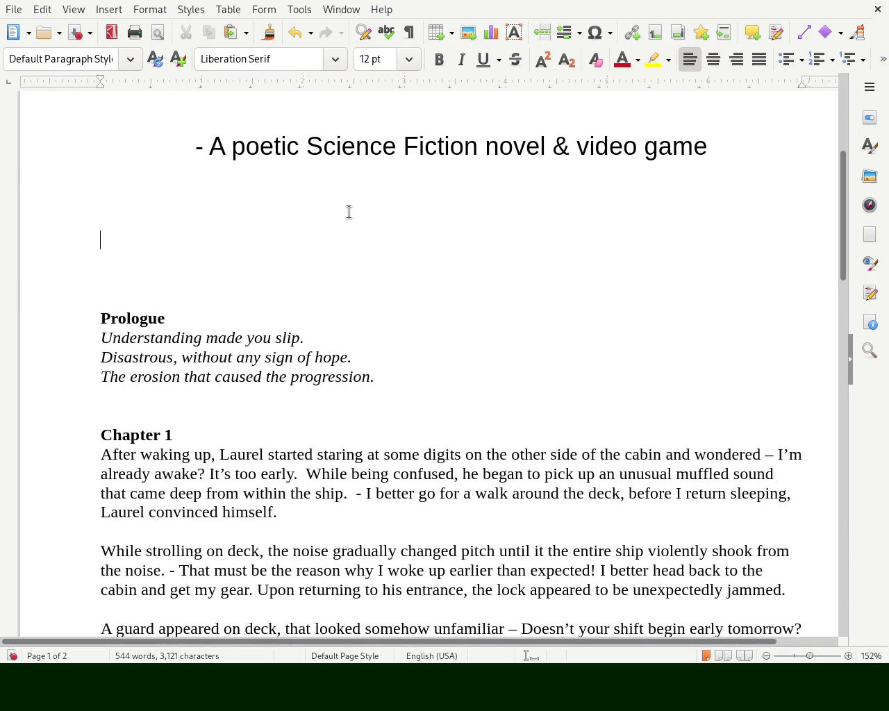
key(Return)
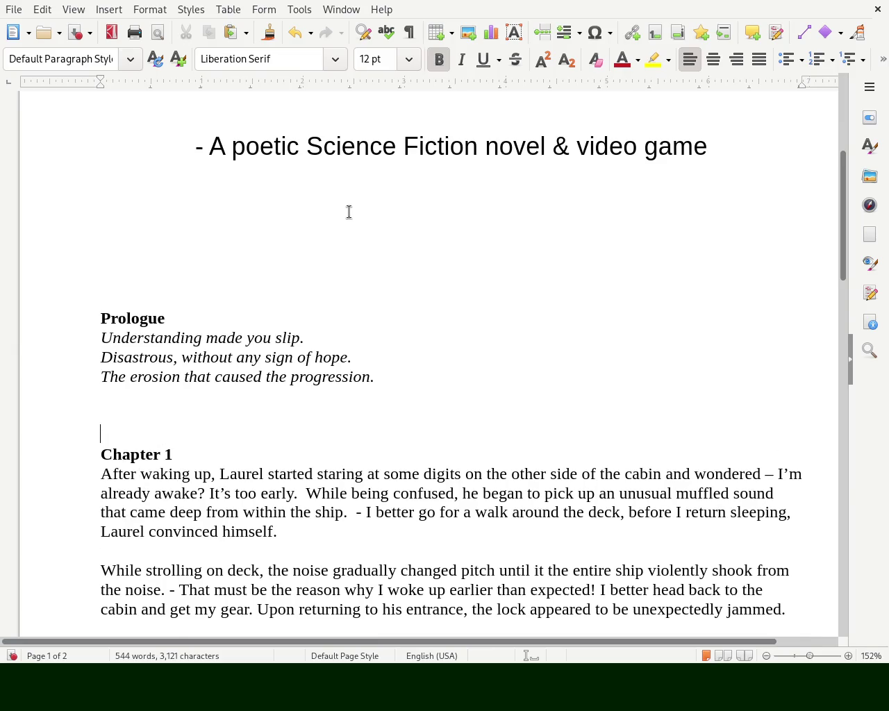
key(Return)
key(Return)
key(Return)
key(Return)
key(Return)
key(Return)
key(Return)
key(BackSpace)
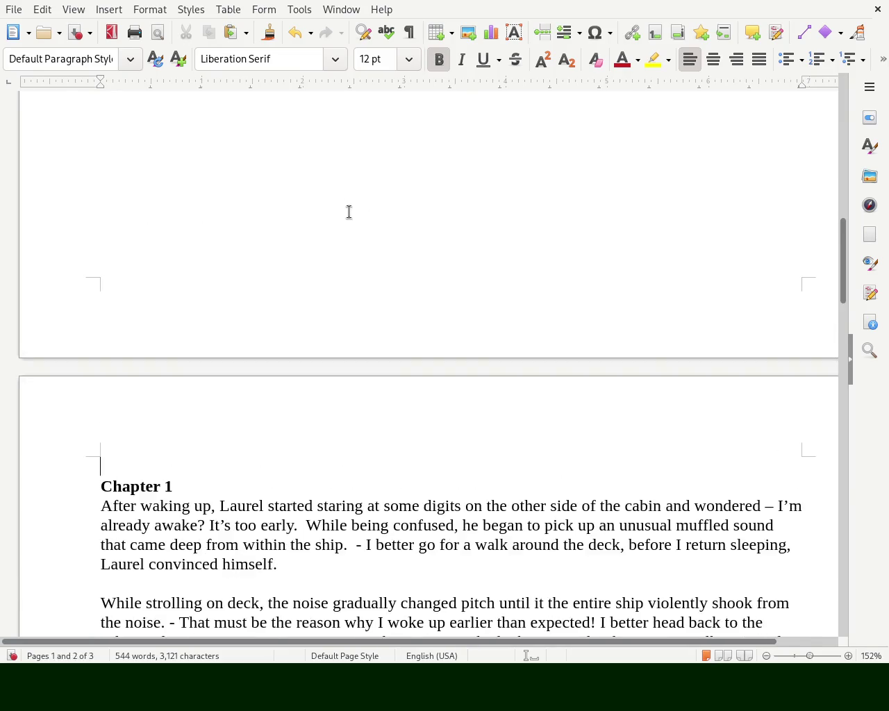
key(BackSpace)
mouse_move(847, 258)
mouse_down()
mouse_move(847, 111)
mouse_move(837, 157)
mouse_up()
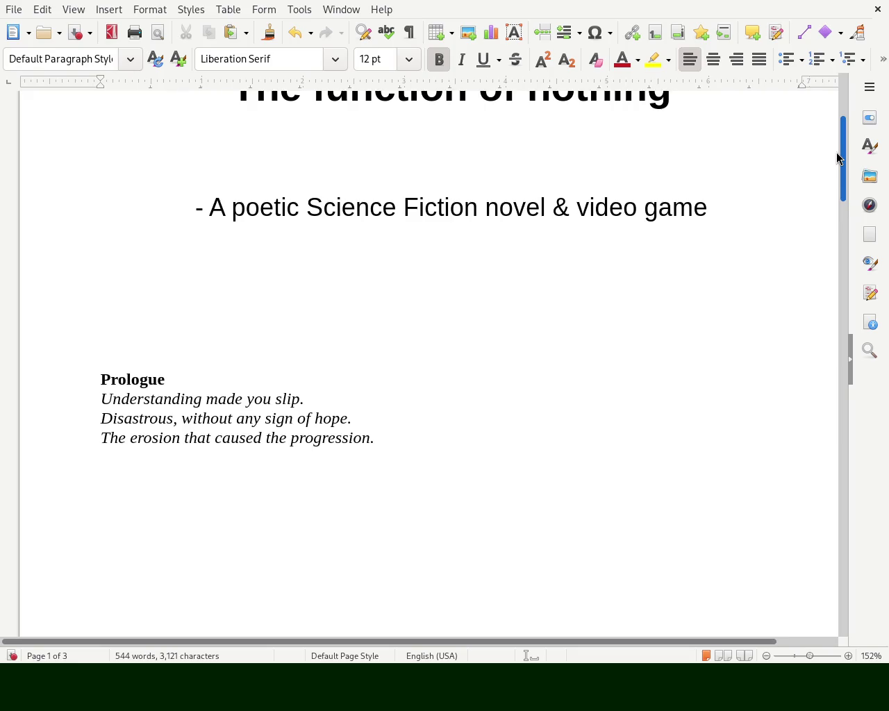
mouse_move(836, 158)
mouse_down()
mouse_move(837, 114)
mouse_move(827, 152)
mouse_up()
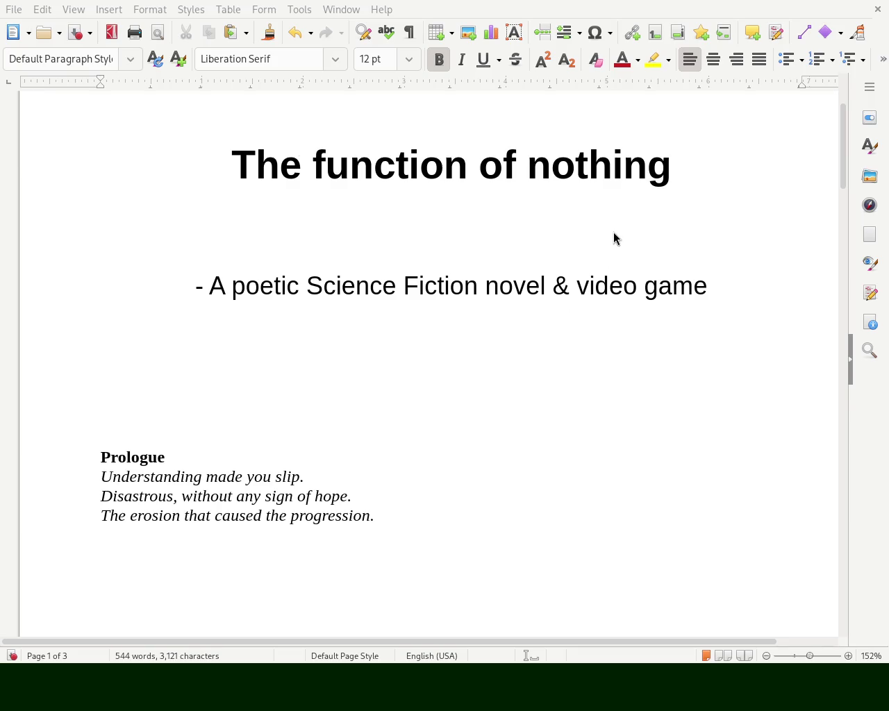
drag(846, 144, 847, 184)
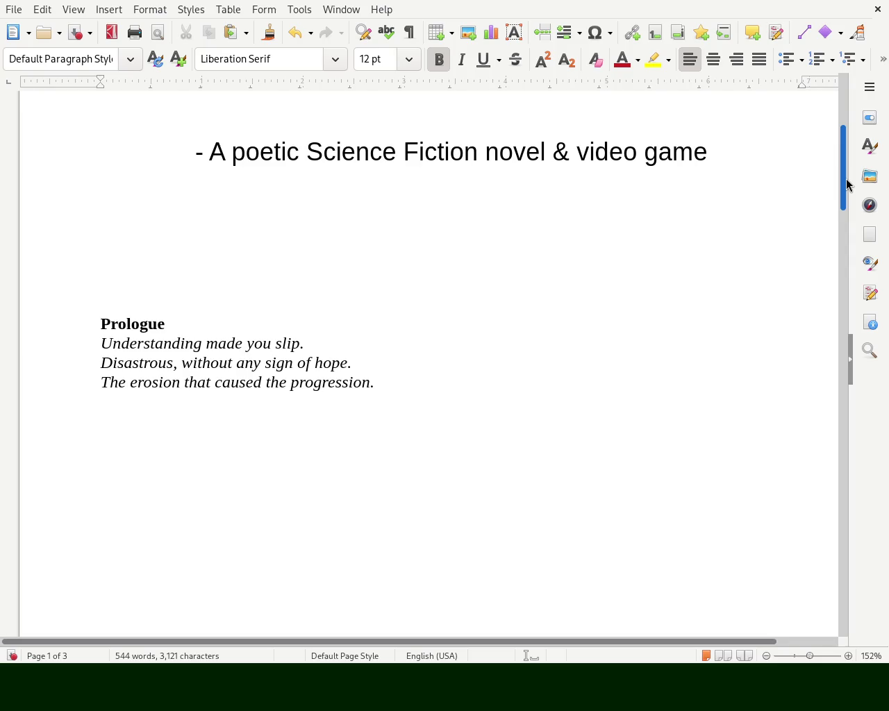
drag(847, 184, 846, 200)
mouse_move(376, 288)
mouse_down()
mouse_move(81, 260)
mouse_move(44, 230)
mouse_up()
click(314, 269)
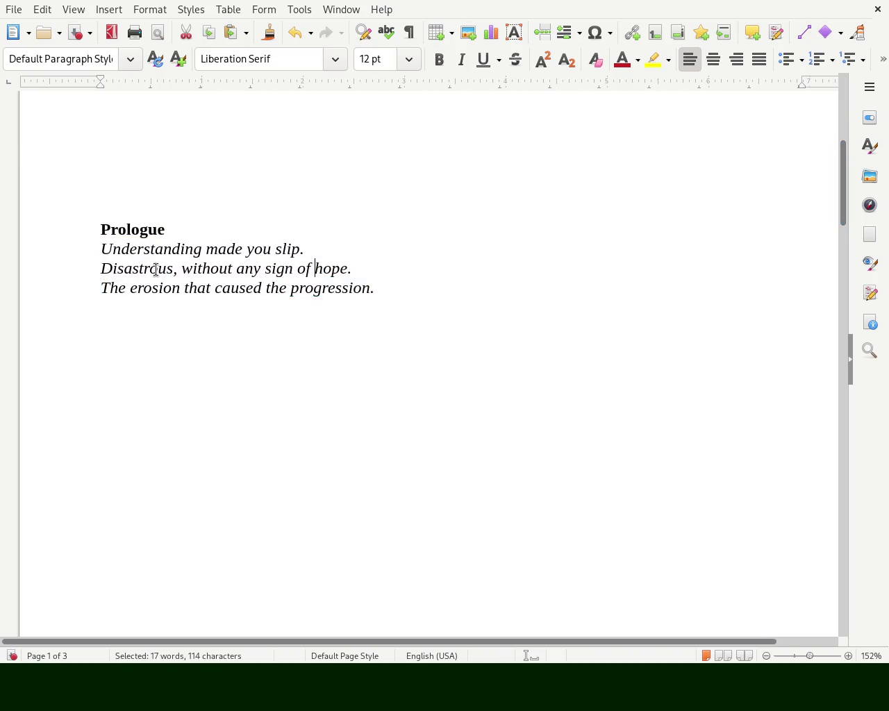
drag(145, 251, 309, 250)
mouse_move(845, 186)
mouse_down()
mouse_move(827, 297)
mouse_move(828, 439)
mouse_up()
- Add a bold 'Chapter 3' heading above the italic poem on page 3
click(243, 209)
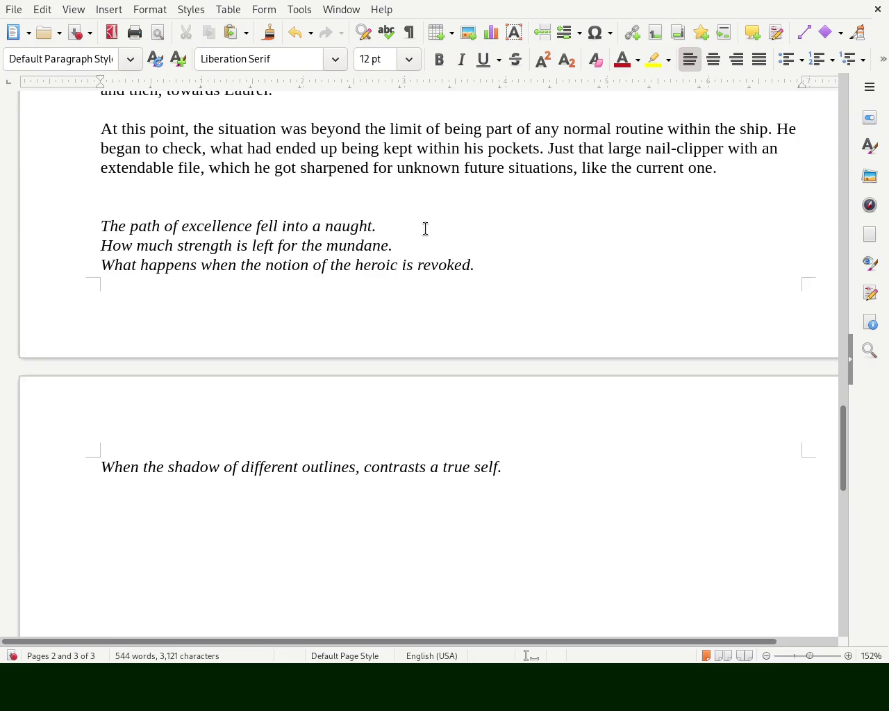
key(Return)
key(Return)
key(Return)
key(Return)
text(Chapter 3)
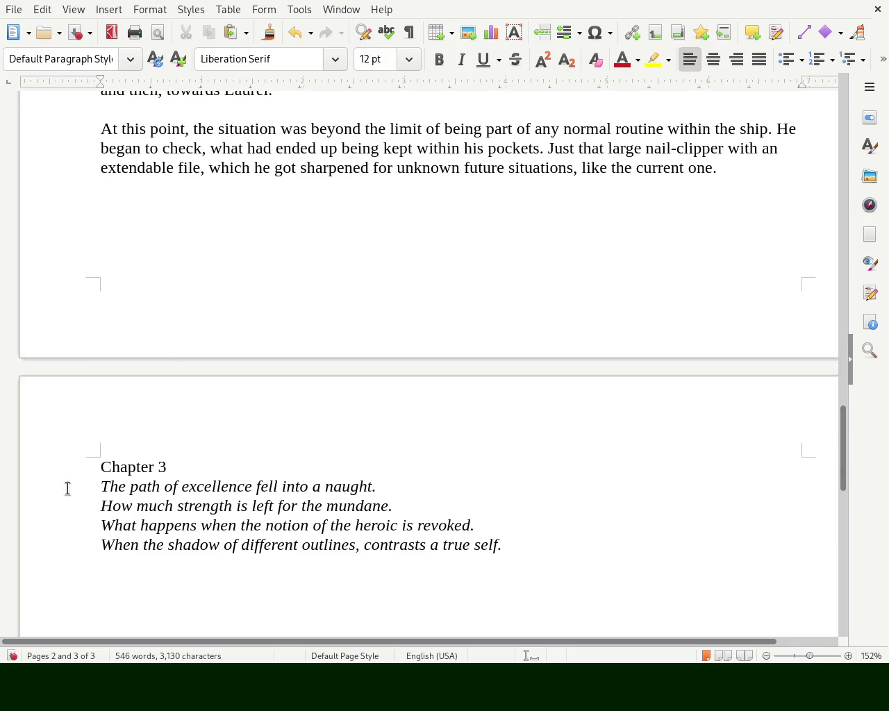
triple_click(118, 470)
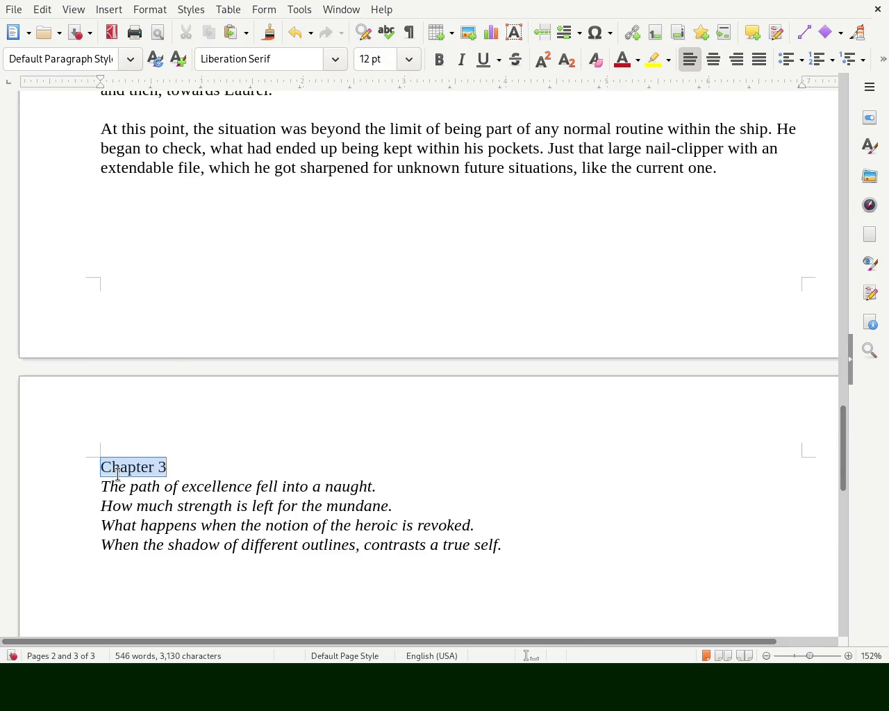
click(438, 62)
click(257, 451)
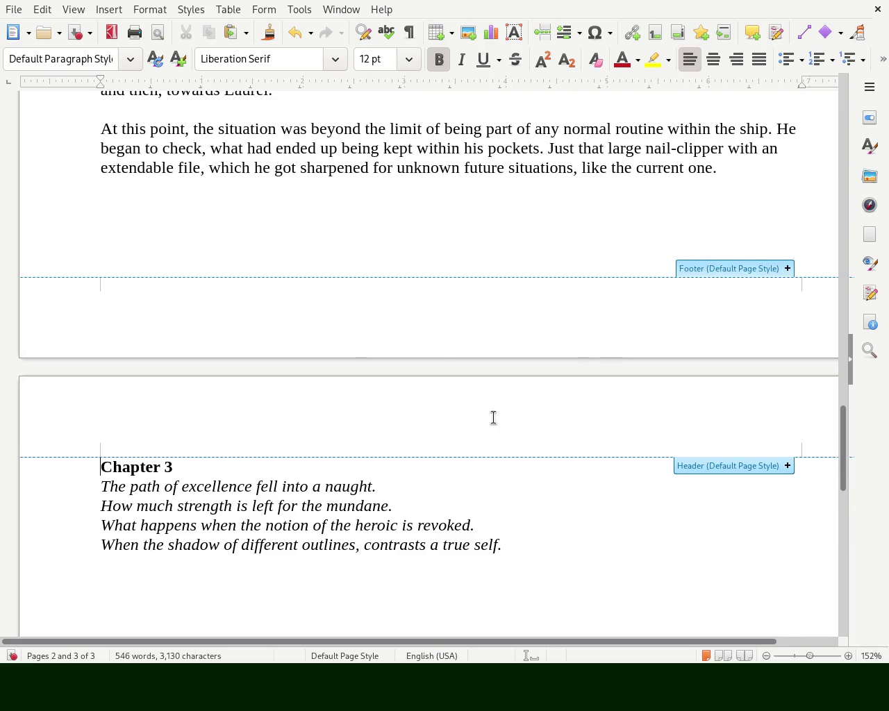
- Add a blank line after the Chapter 3 heading and save the manuscript
click(602, 536)
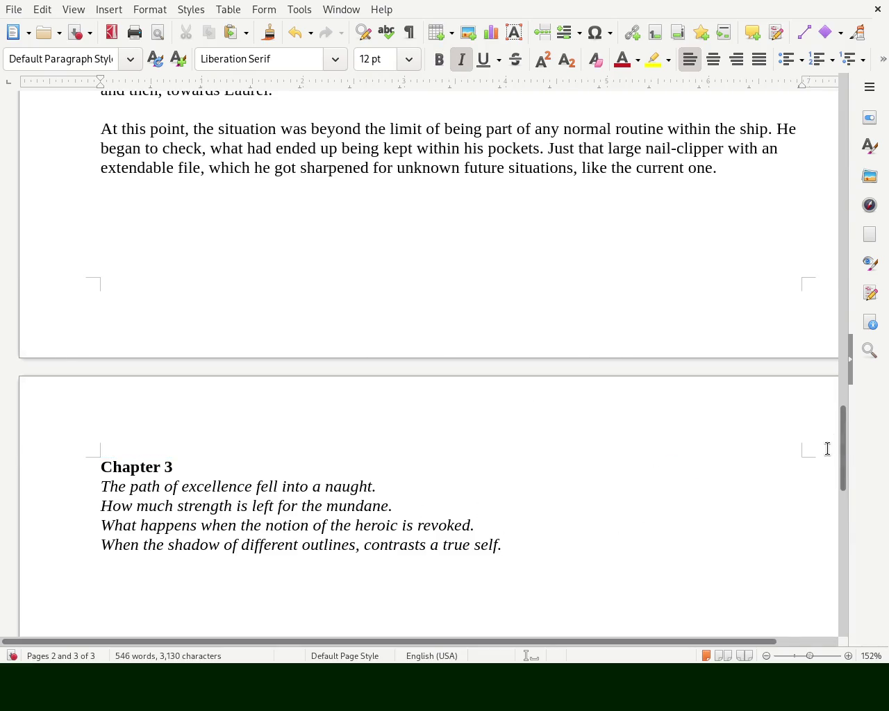
click(193, 468)
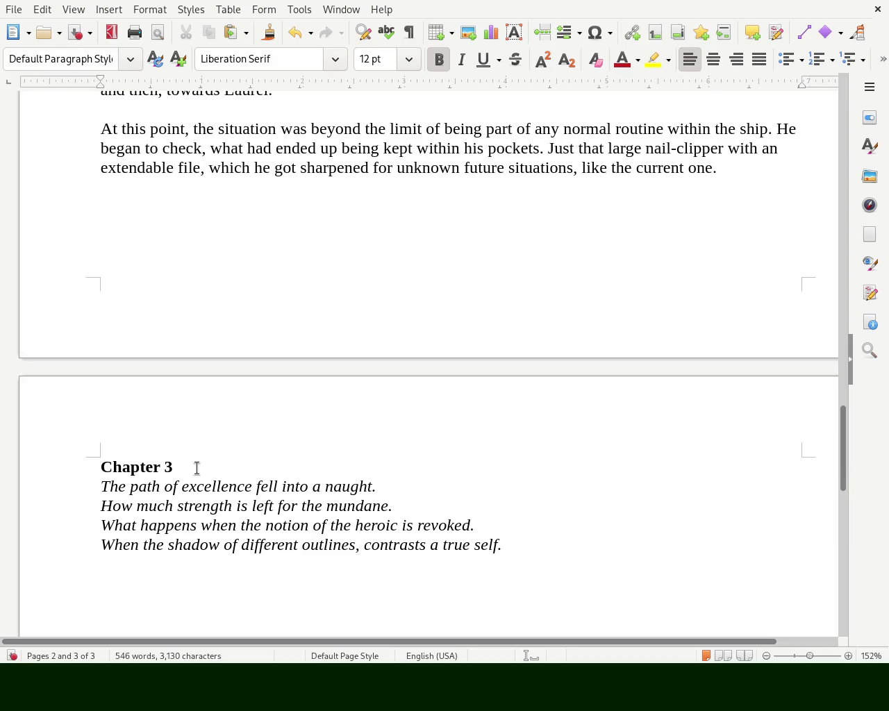
key(Return)
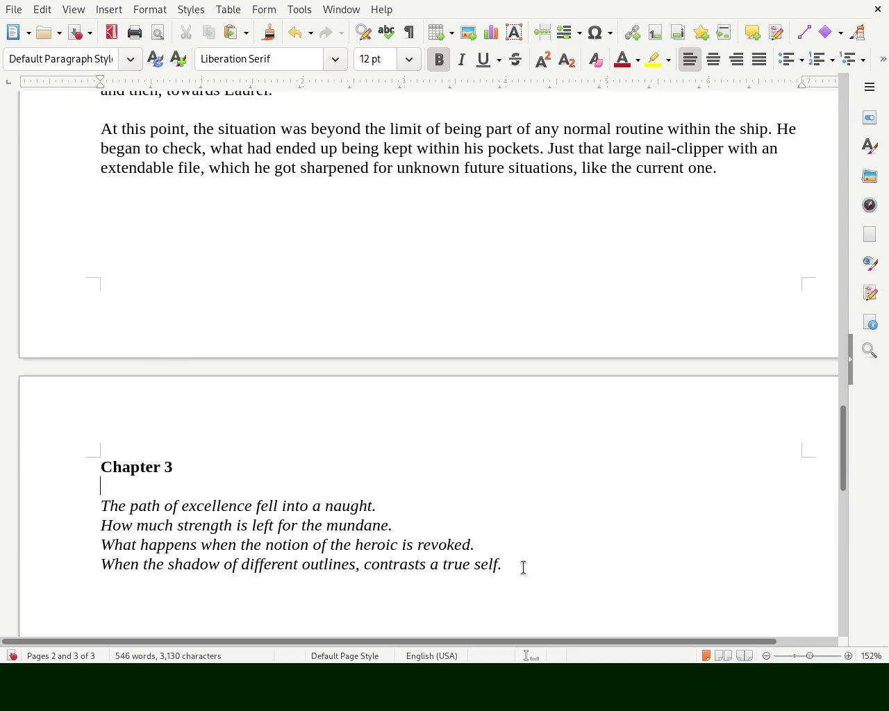
key(ctrl+s)
mouse_move(844, 449)
mouse_down()
mouse_move(868, 292)
mouse_move(867, 355)
mouse_move(868, 312)
mouse_move(865, 342)
mouse_up()
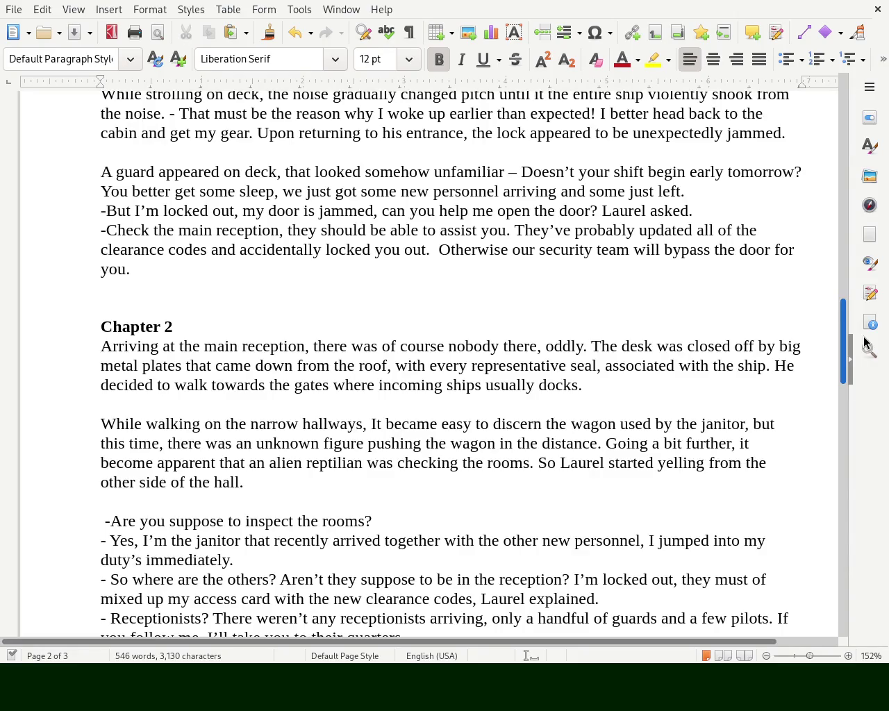
- After 'there,' insert 'following the same' and change 'oddly' to 'odd pattern'
click(544, 346)
text(fol)
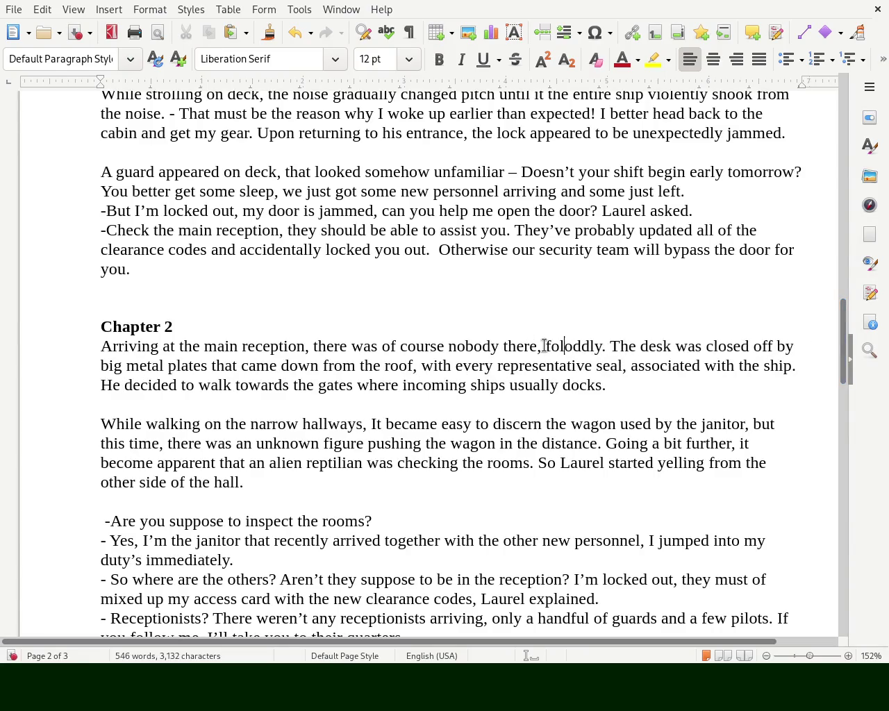
text(lowing te)
key(BackSpace)
key(BackSpace)
key(BackSpace)
text(the same)
key(Right)
key(Right)
key(Right)
key(Delete)
key(BackSpace)
text(pa)
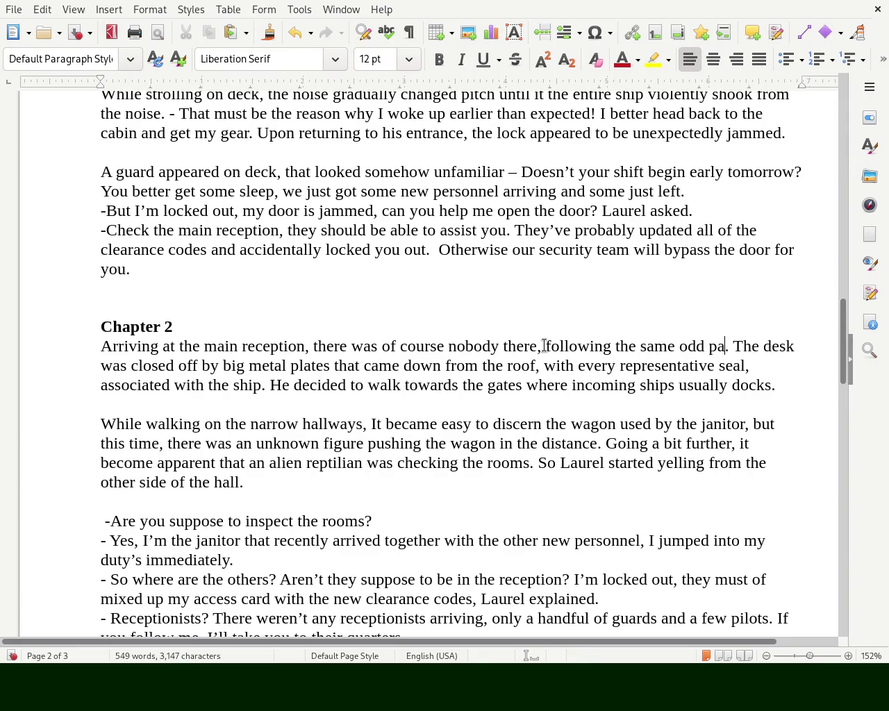
text(ttern)
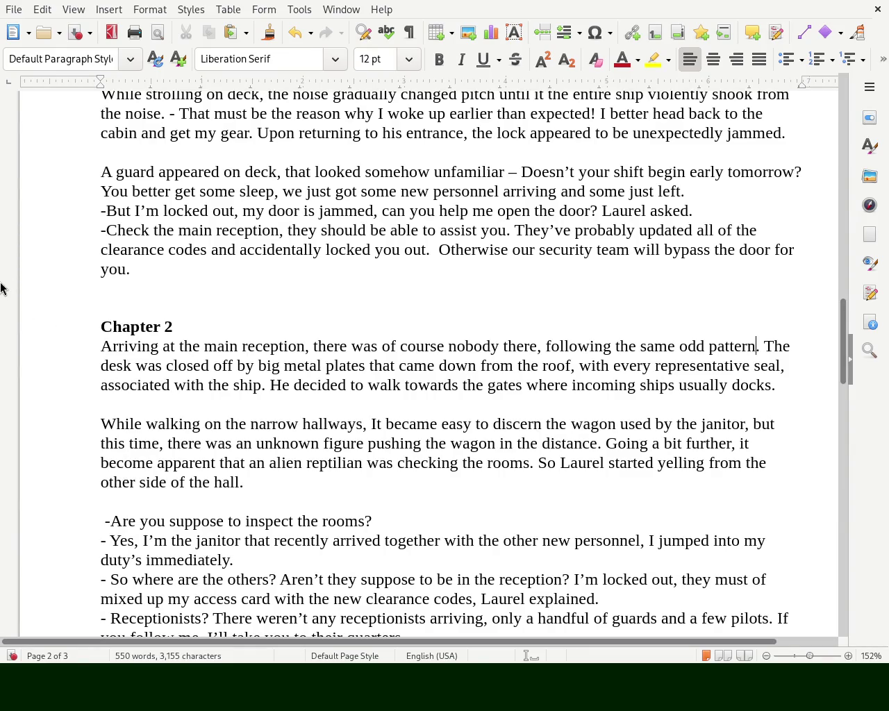
- Move 'in the distance' from after 'wagon' to right after 'janitor'
scroll(840, 345, down, 2)
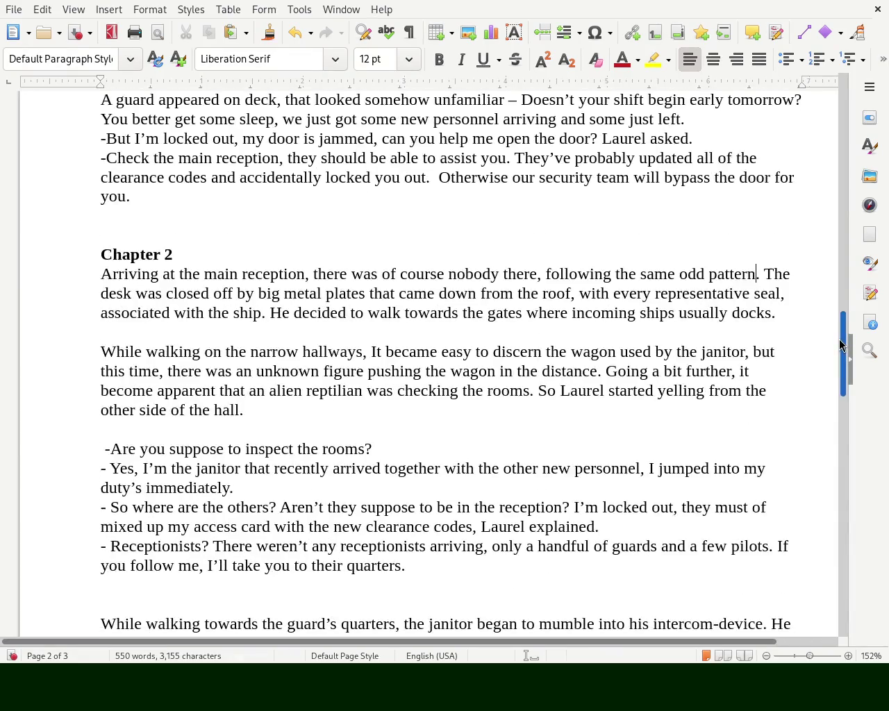
drag(840, 345, 840, 362)
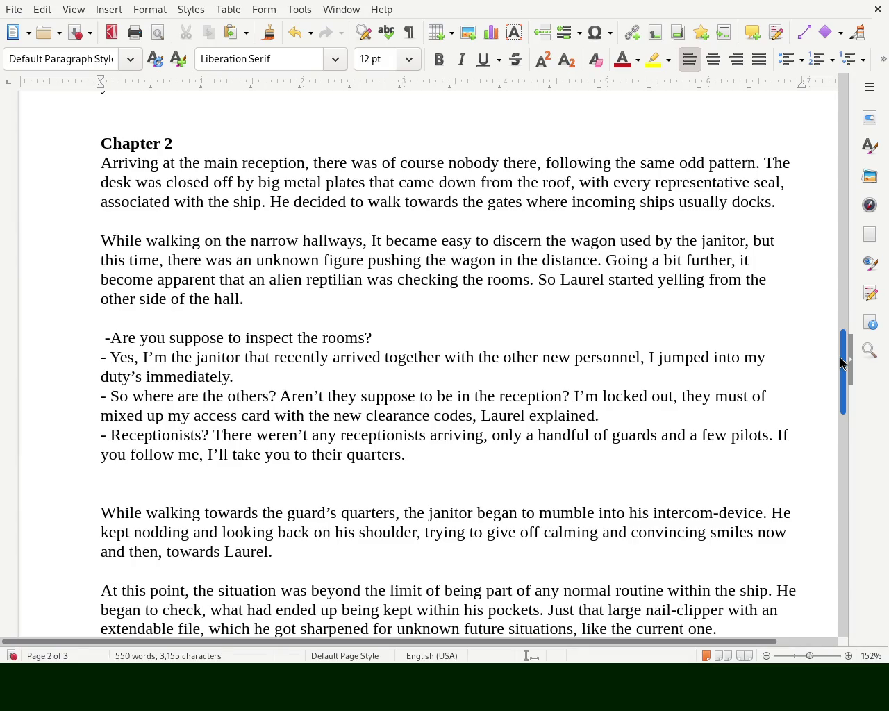
click(746, 240)
text(in )
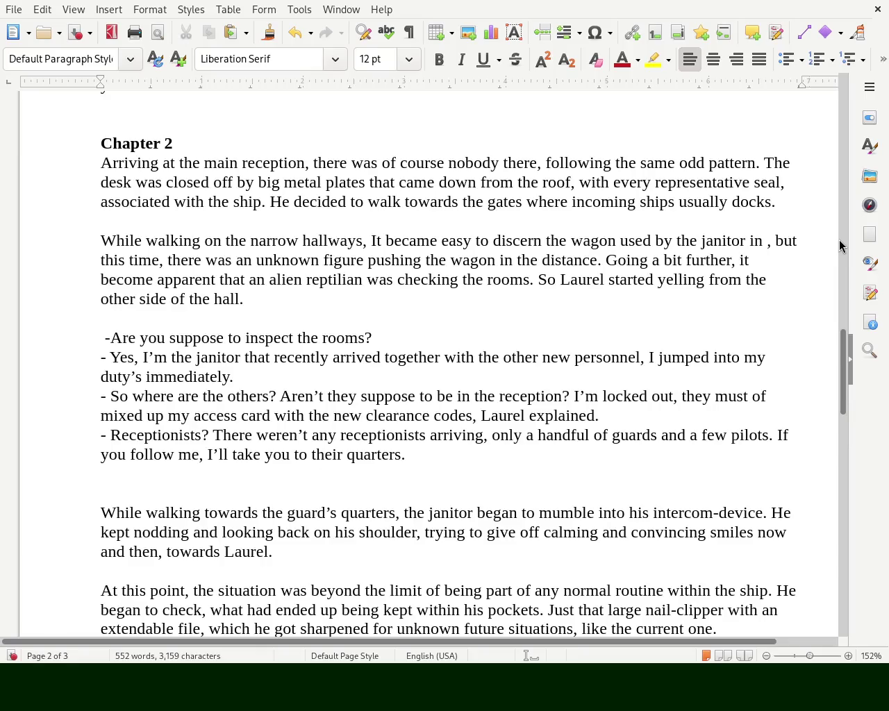
text(the distance)
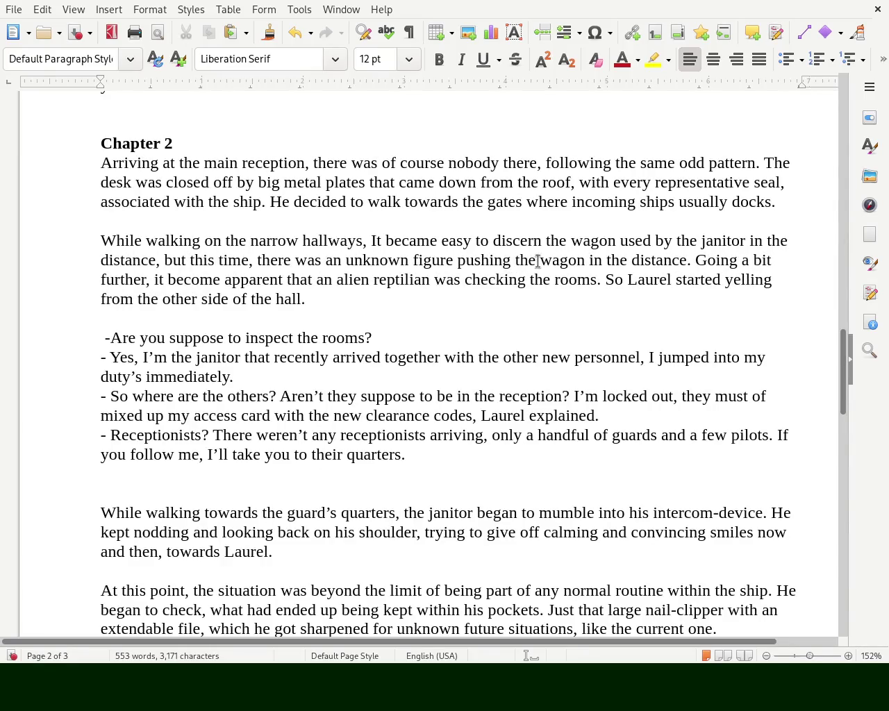
drag(585, 260, 684, 257)
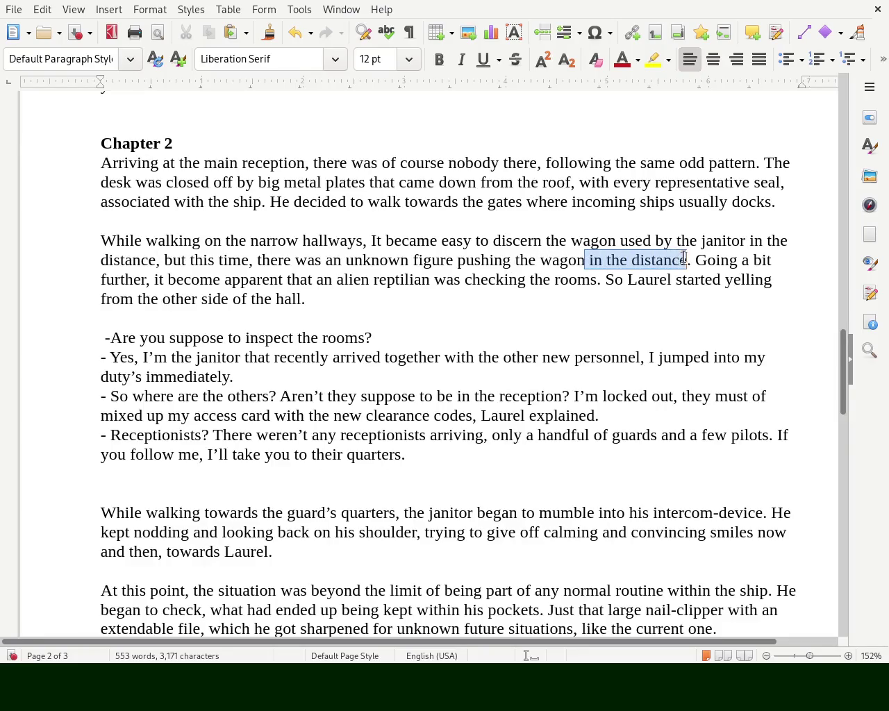
key(Delete)
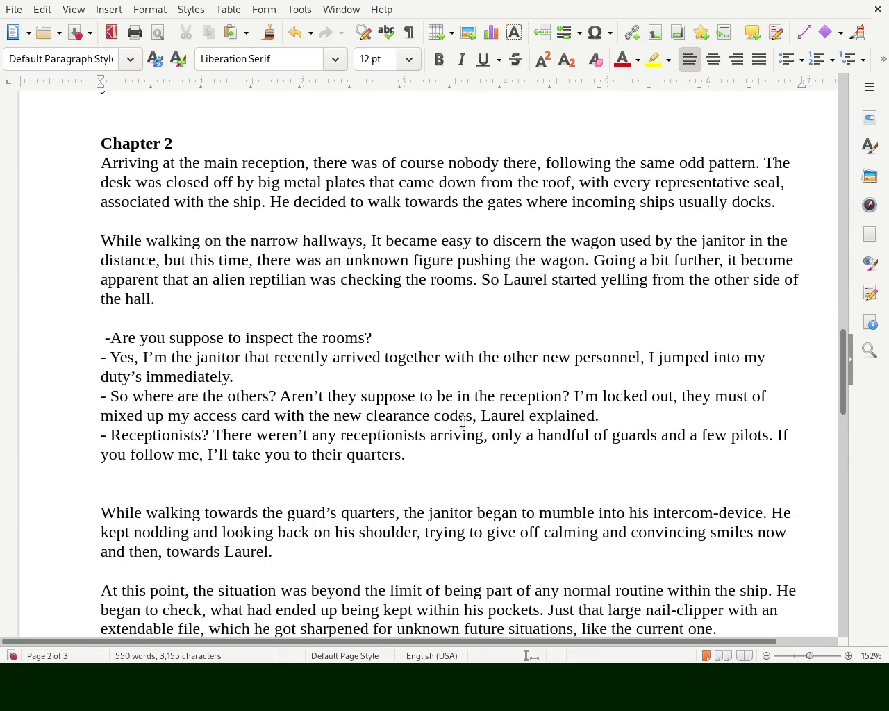
drag(833, 376, 828, 431)
click(425, 513)
- Replace 'While walking towards' with 'Heading towards' at the start of the guard's-quarters paragraph
drag(262, 513, 96, 519)
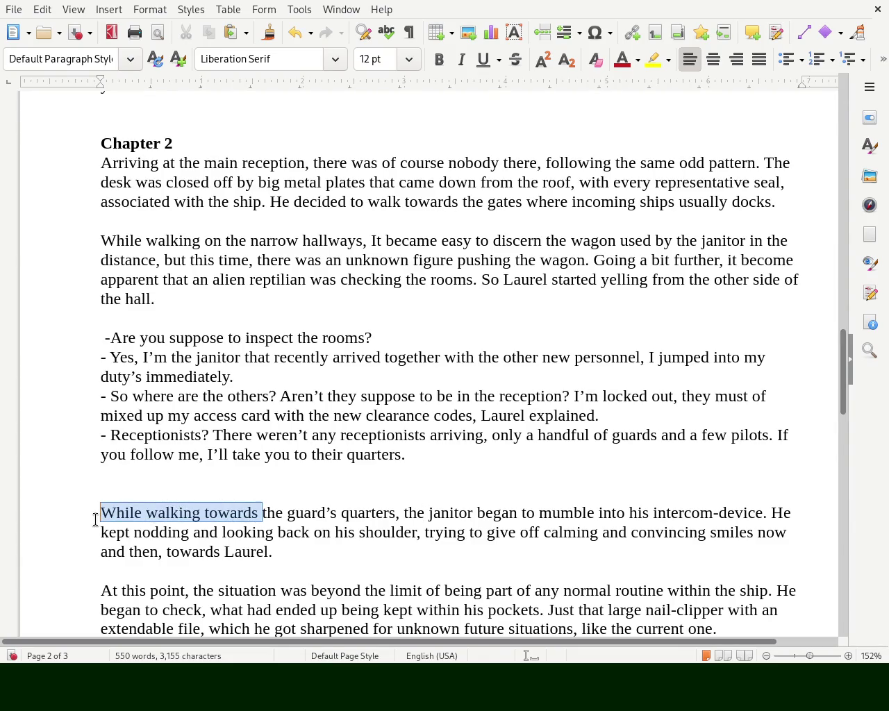
text(Head)
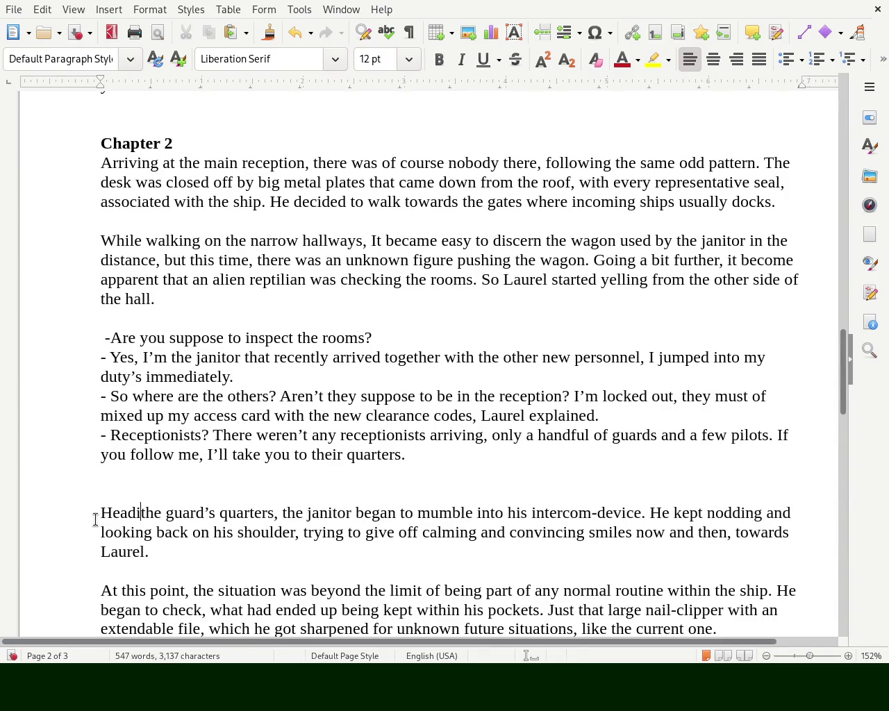
text(ing)
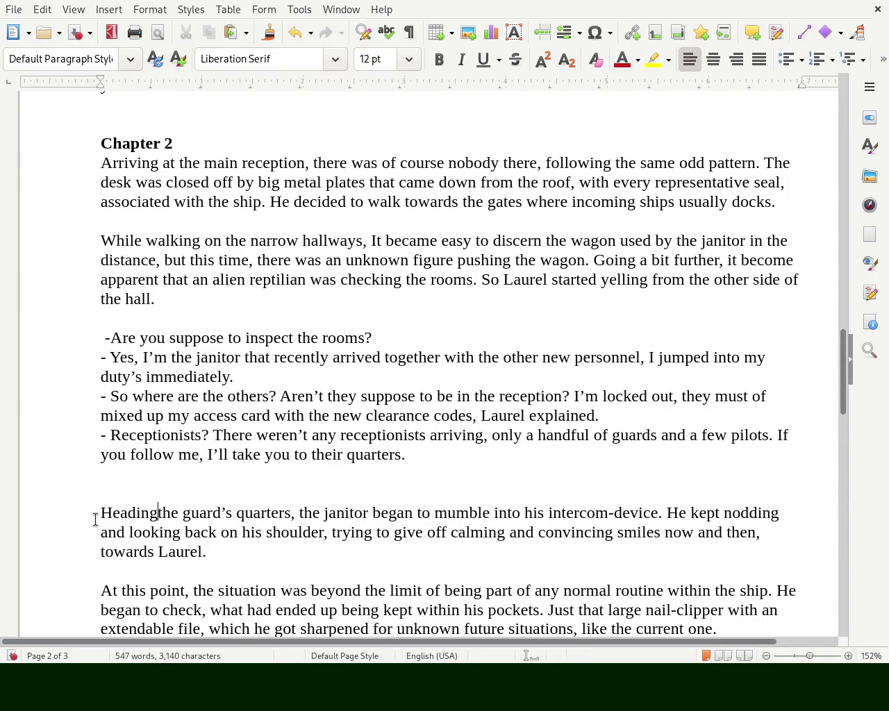
text( towards)
key(Right)
key(Right)
key(Right)
key(Right)
key(Right)
key(Right)
key(Right)
key(Right)
key(Right)
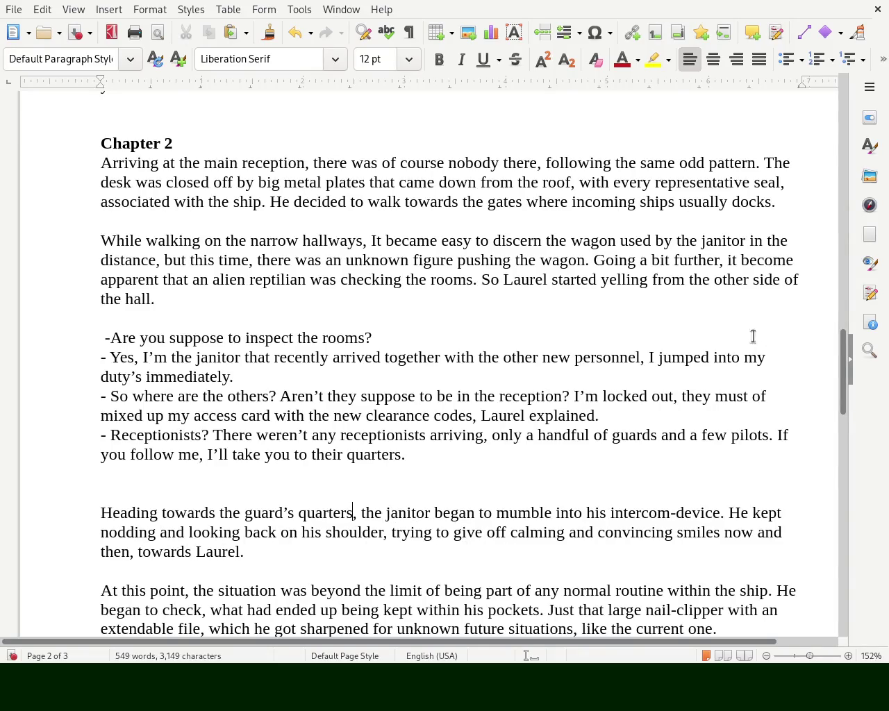
drag(848, 349, 842, 396)
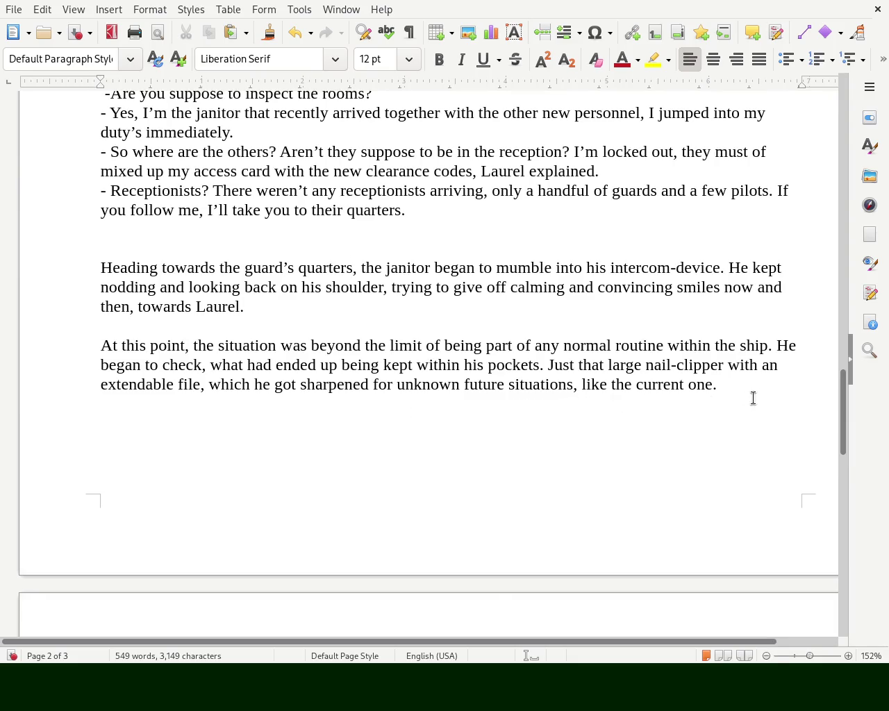
- Scroll back up to the title page at the start of the manuscript
drag(839, 407, 838, 485)
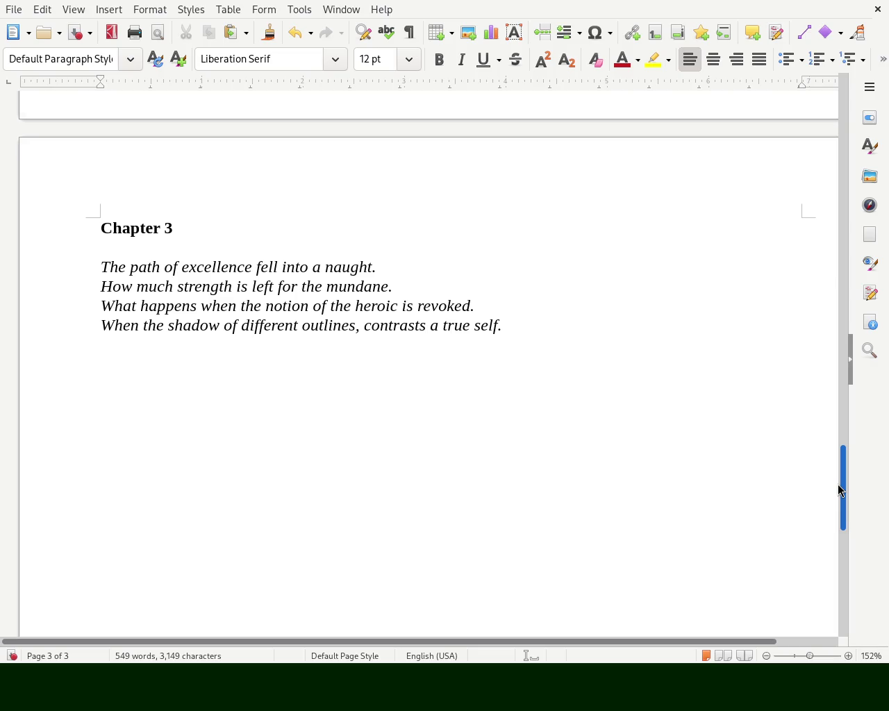
drag(839, 490, 842, 385)
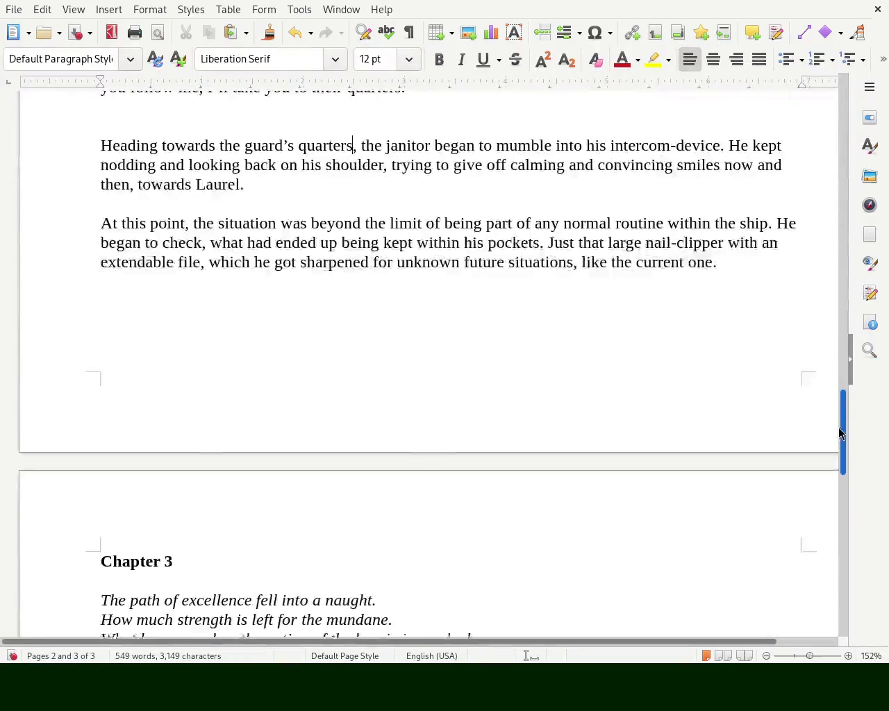
drag(843, 385, 855, 145)
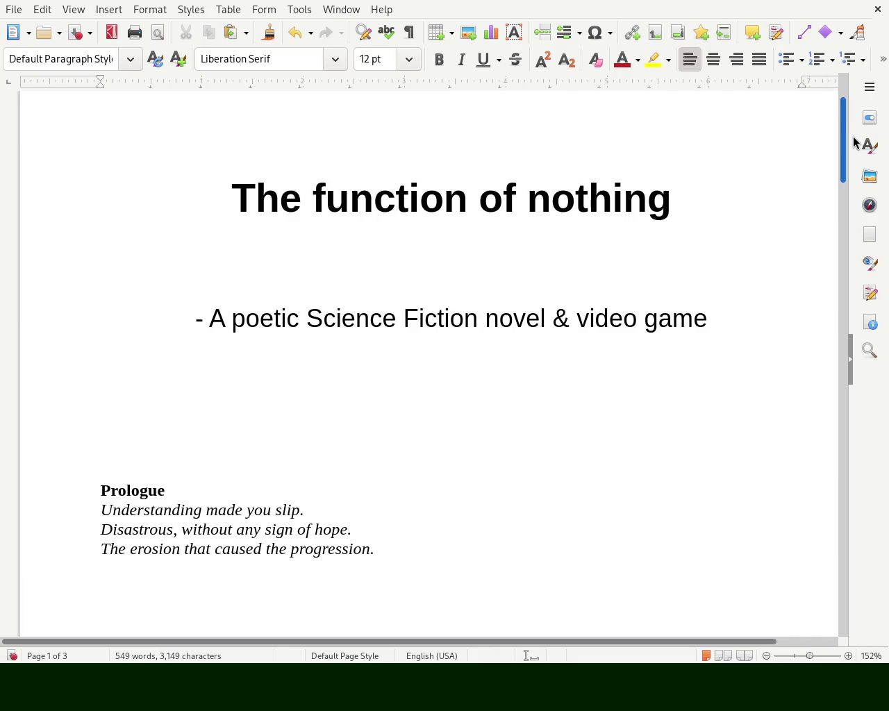
scroll(844, 139, up, 3)
scroll(844, 139, down, 2)
scroll(842, 148, down, 2)
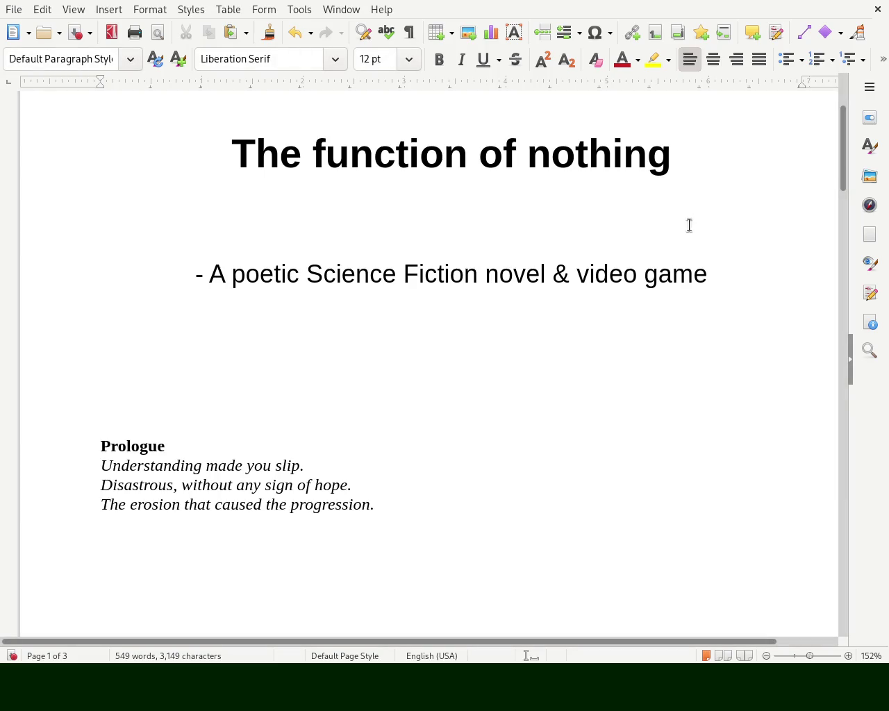
mouse_move(840, 155)
mouse_down()
mouse_move(841, 140)
mouse_move(843, 188)
mouse_up()
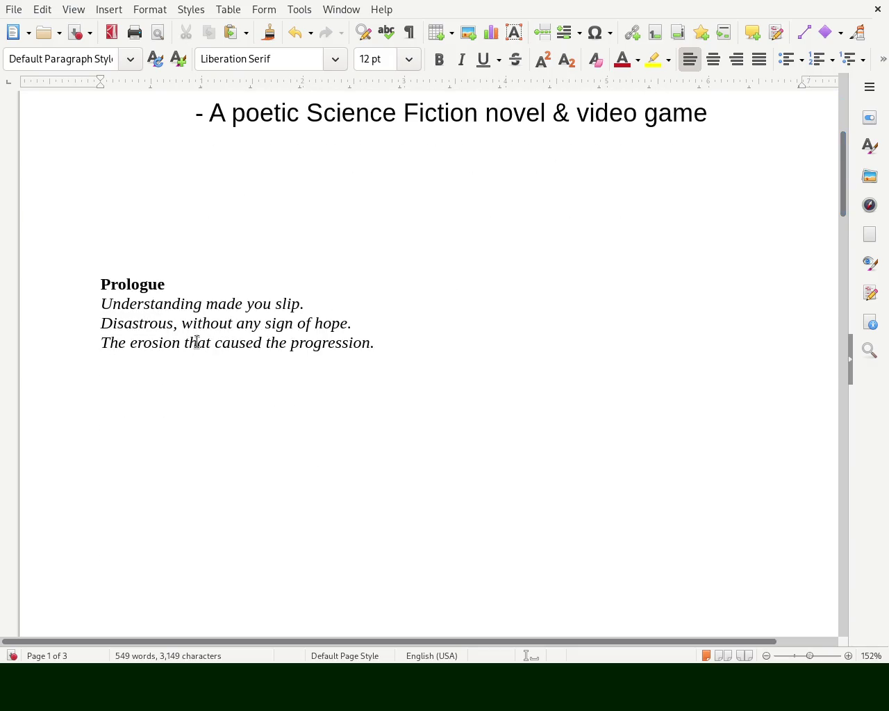
- Select the Prologue poem lines one by one to check their italic formatting
drag(112, 304, 302, 304)
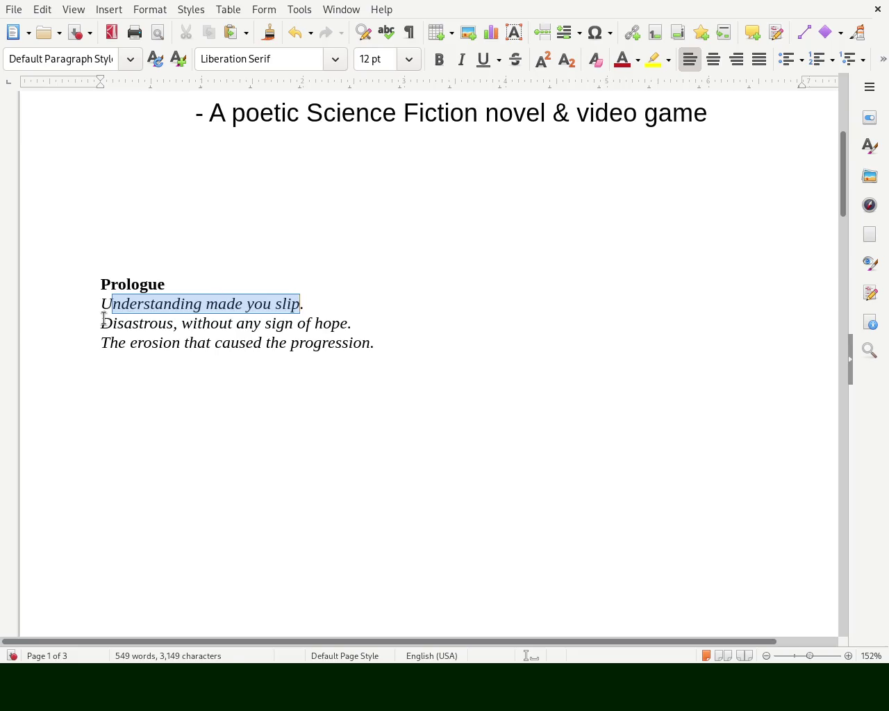
drag(102, 323, 505, 332)
click(504, 339)
drag(123, 342, 397, 338)
click(411, 339)
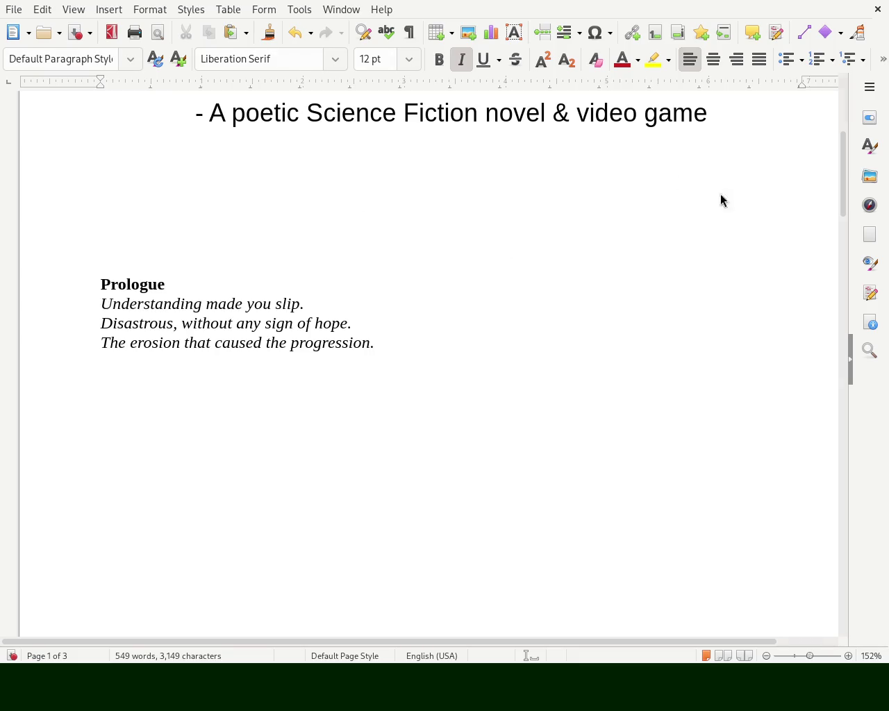
drag(839, 167, 849, 313)
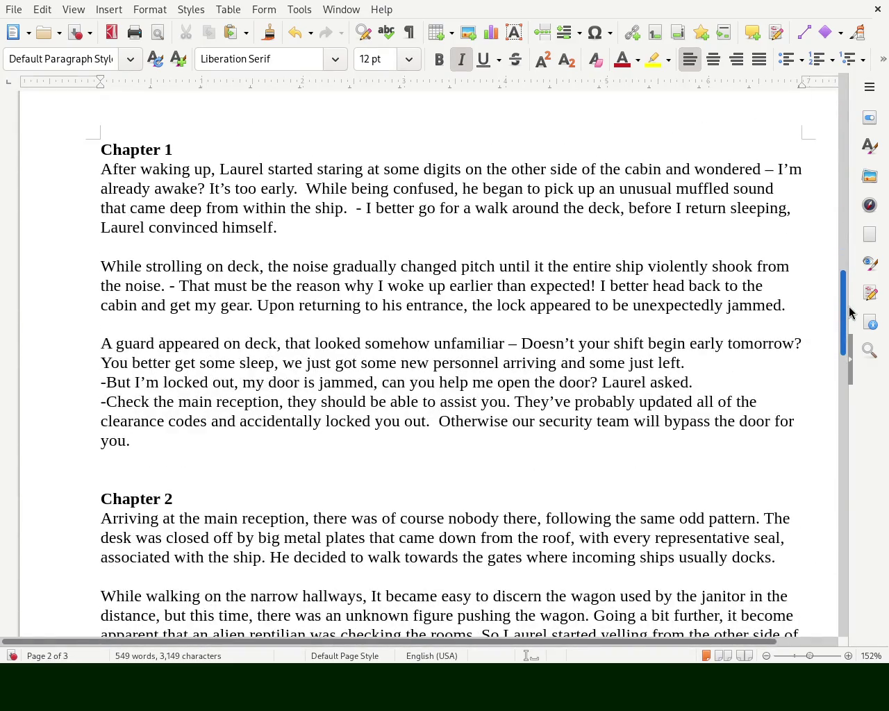
- Delete the extra blank line before 'Heading towards' and add an empty paragraph before Chapter 3
drag(849, 312, 830, 405)
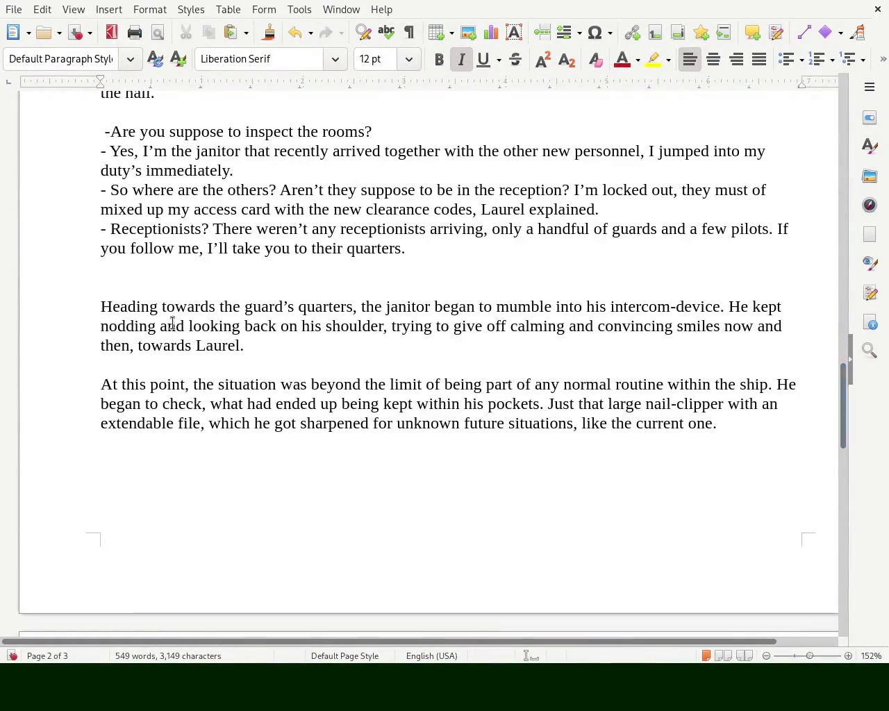
click(103, 283)
key(Delete)
click(147, 453)
key(Return)
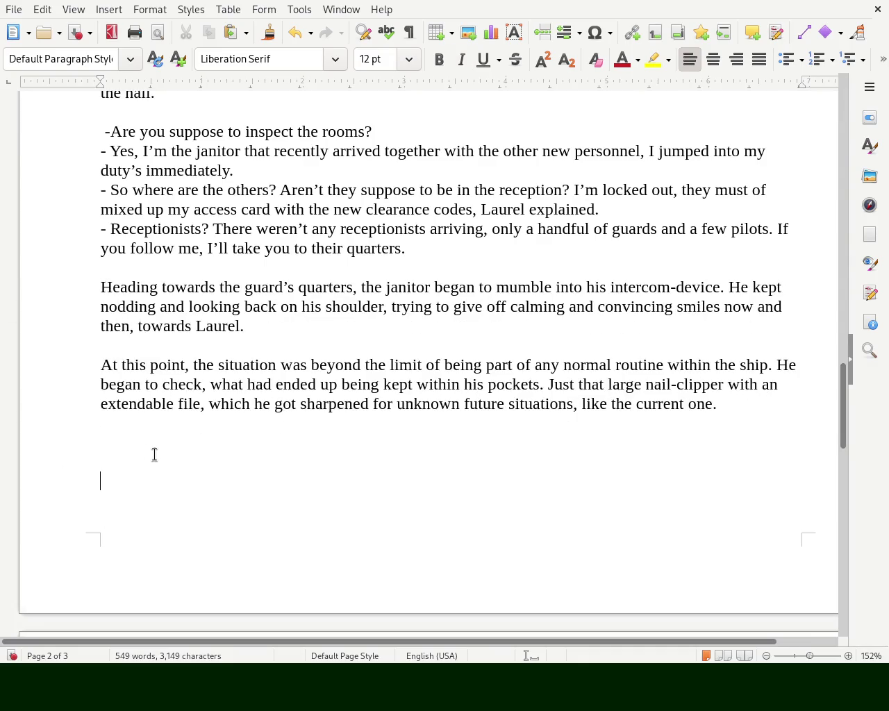
mouse_move(843, 412)
mouse_down()
mouse_move(868, 318)
mouse_move(868, 331)
mouse_up()
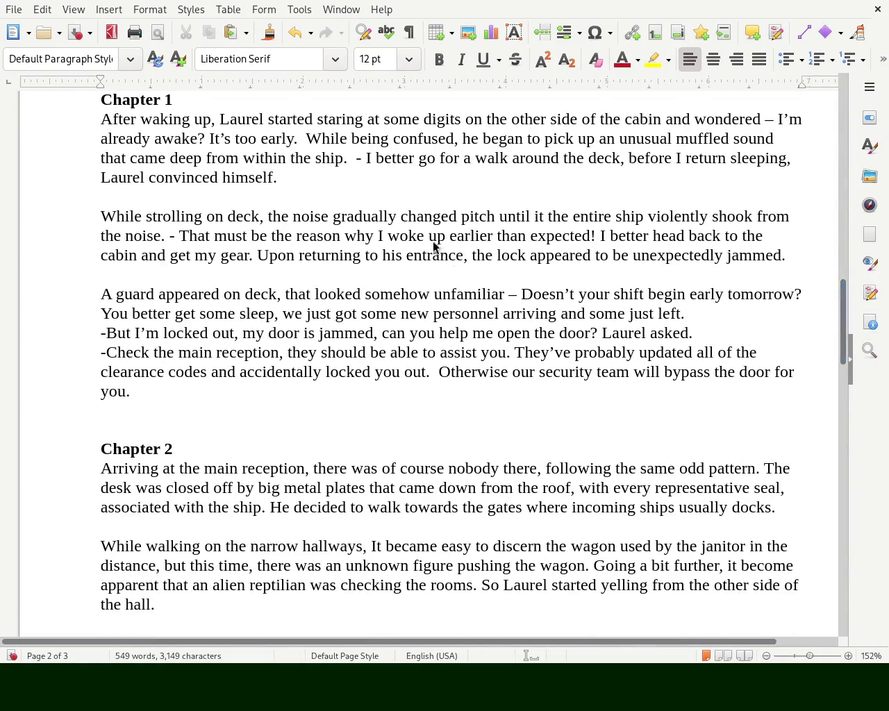